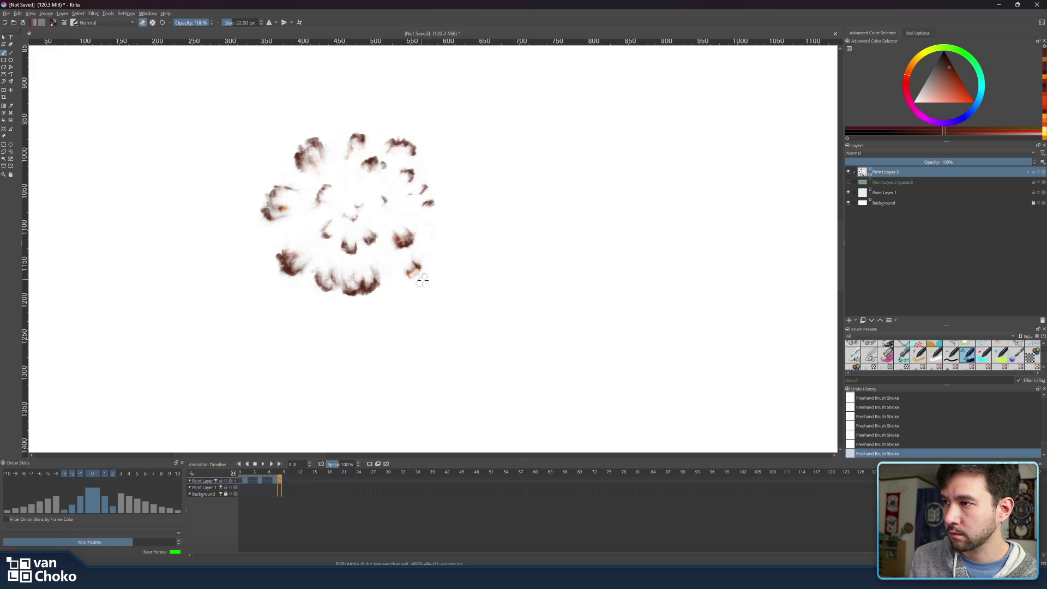
Dismiss the pop-up palette, play the explosion animation, and scrub the timeline toward frame 9.
{"action": "right_click", "coordinate": [420, 272]}
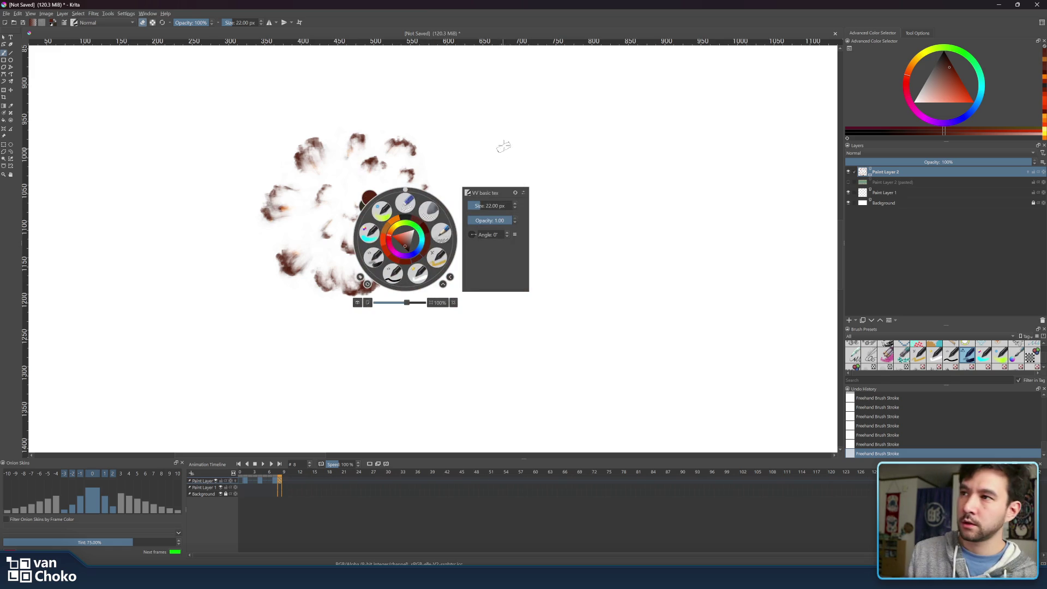
{"action": "left_click", "coordinate": [493, 157]}
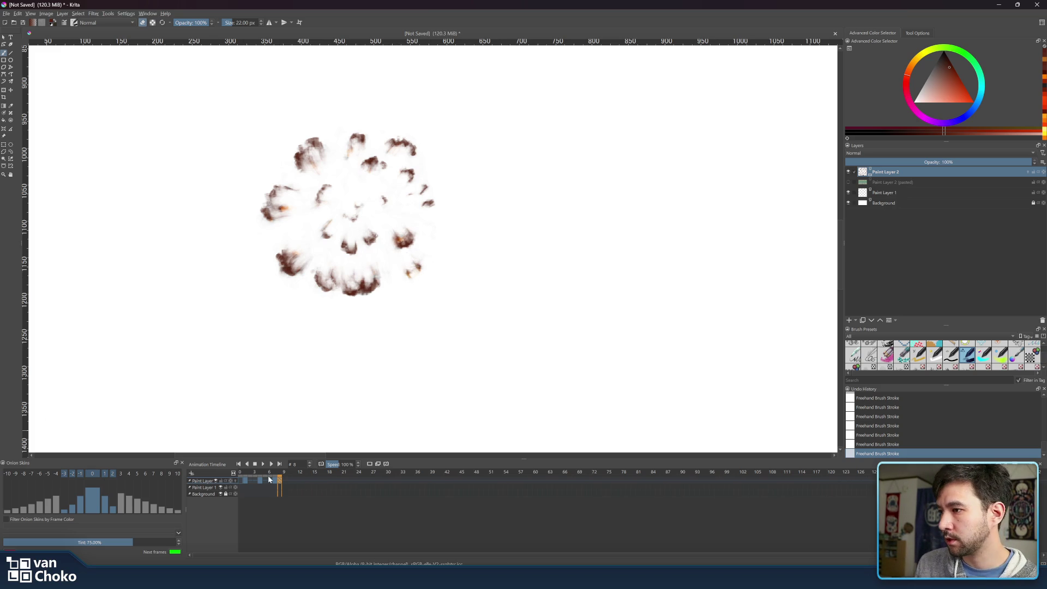
{"action": "left_click", "coordinate": [264, 463]}
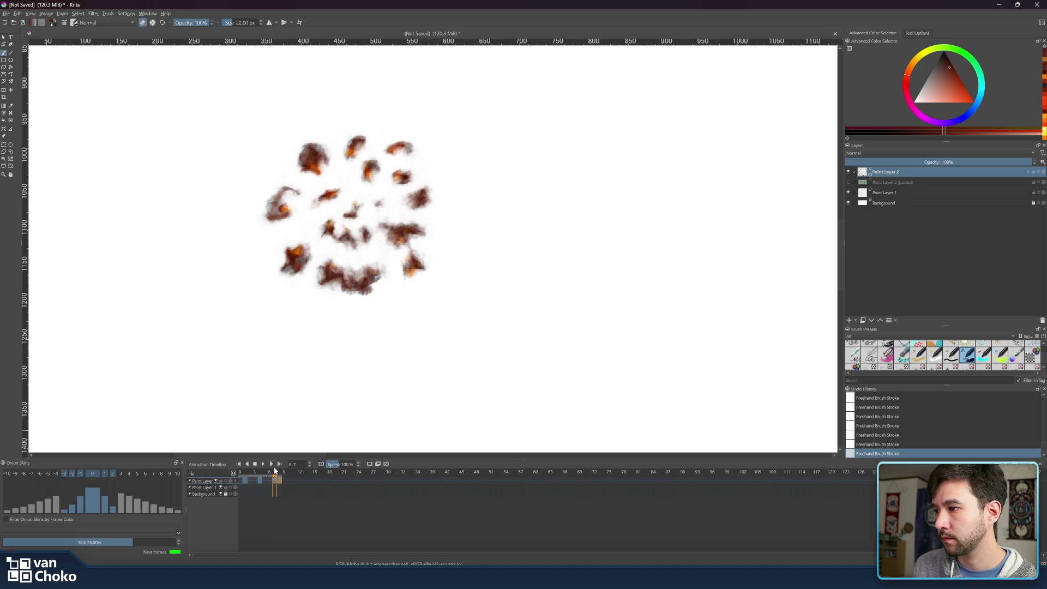
{"action": "left_click_drag", "start_coordinate": [279, 473], "coordinate": [283, 472]}
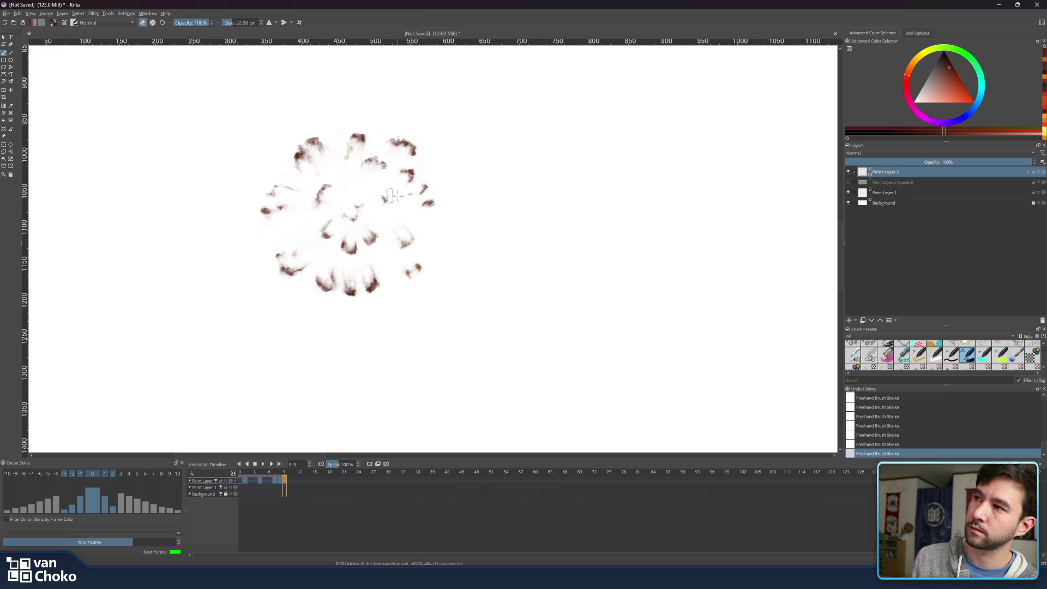
Replay the explosion animation from the frame-9 smoke frame.
{"action": "left_click", "coordinate": [263, 464]}
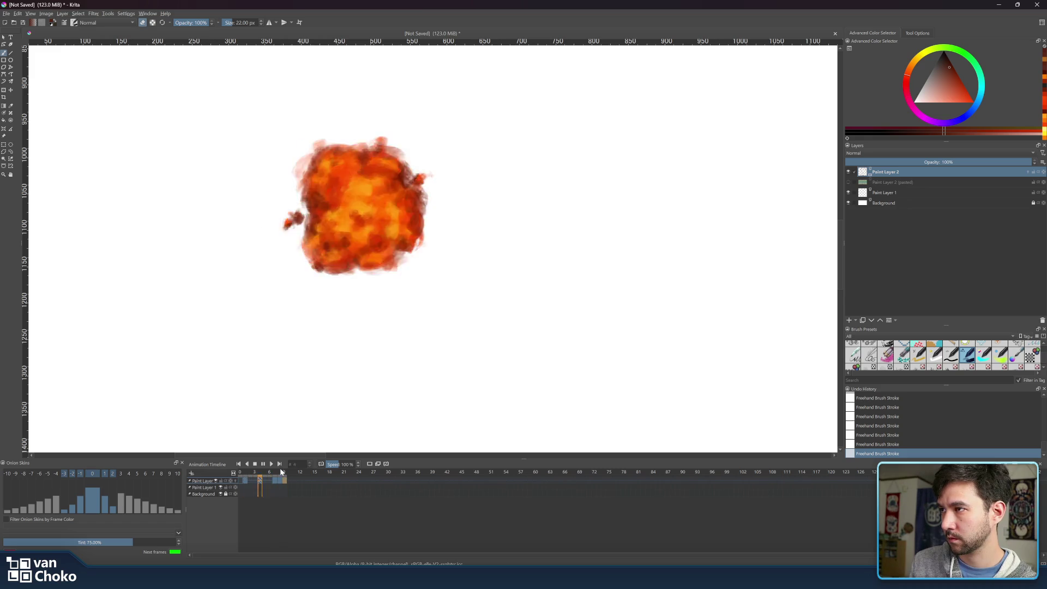
Stop playback, enable onion skinning on Paint Layer 2, select frame 0, and pick red-orange.
{"action": "left_click", "coordinate": [256, 466]}
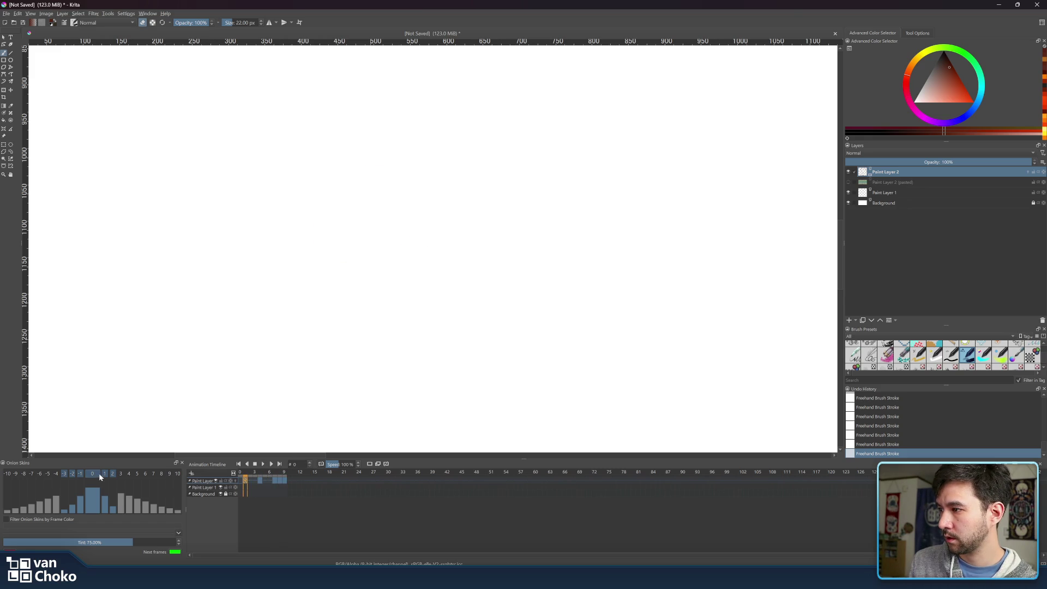
{"action": "left_click", "coordinate": [236, 482]}
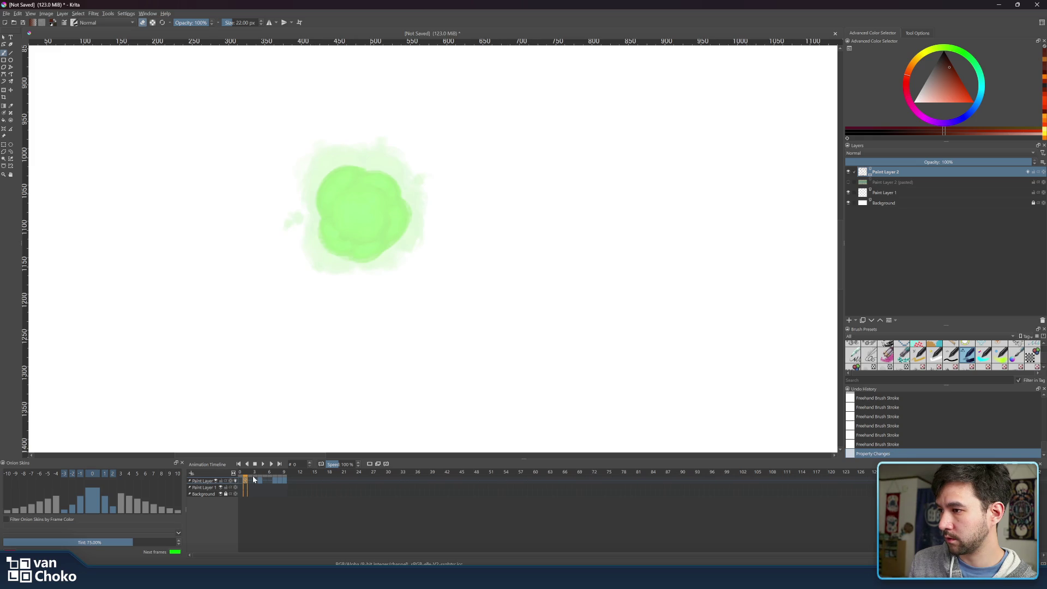
{"action": "left_click", "coordinate": [243, 475]}
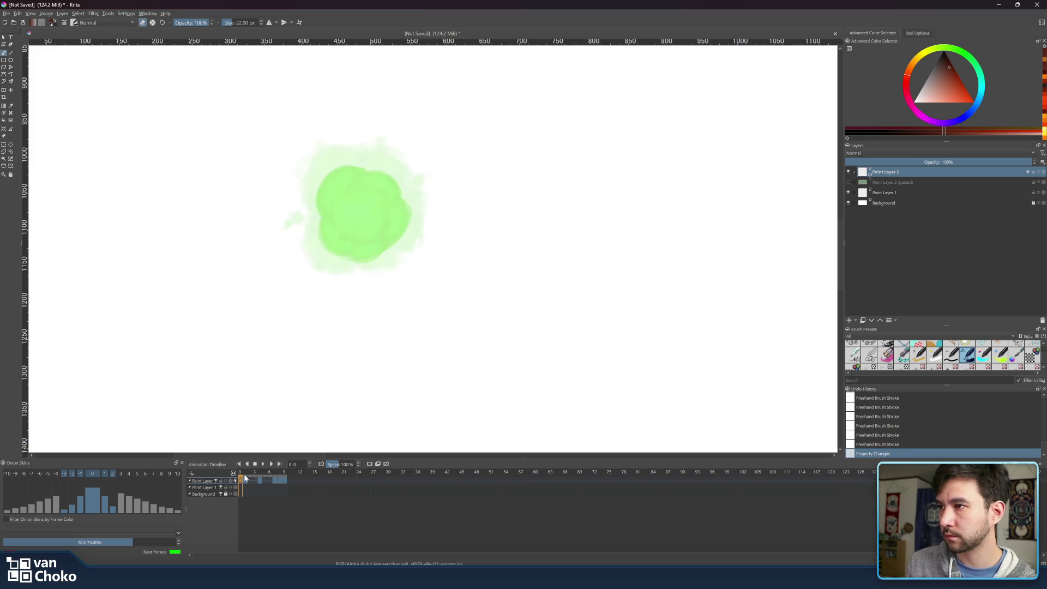
{"action": "left_click", "coordinate": [951, 89]}
Leave eraser mode, choose red, and paint a solid blob on frame 0 inside the green ghost.
{"action": "key", "text": "e"}
{"action": "left_click", "coordinate": [905, 81]}
{"action": "left_click", "coordinate": [907, 83]}
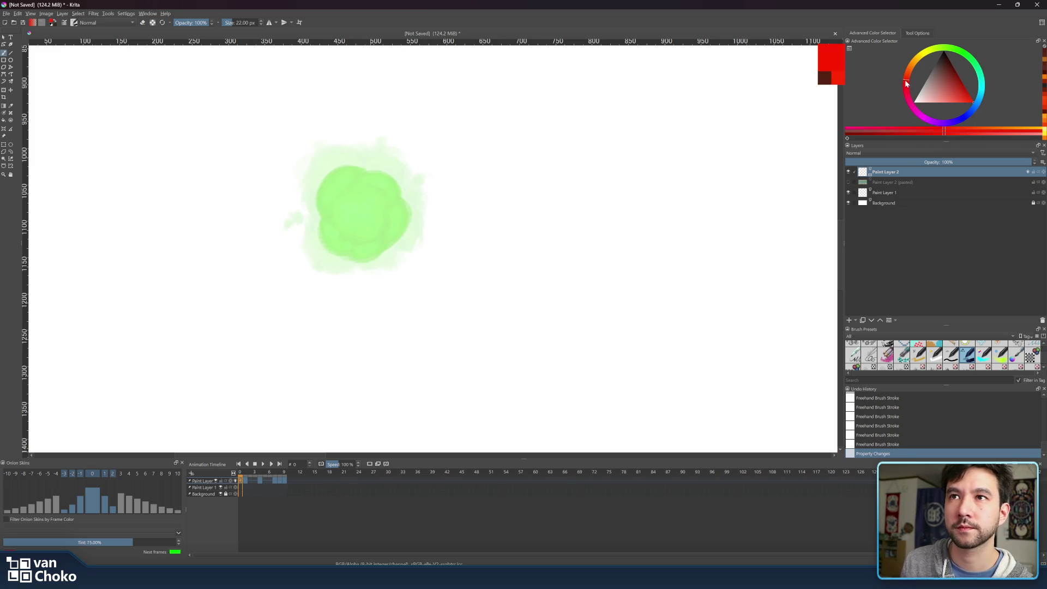
{"action": "mouse_move", "coordinate": [348, 205]}
{"action": "left_mouse_down"}
{"action": "mouse_move", "coordinate": [368, 200]}
{"action": "mouse_move", "coordinate": [349, 214]}
{"action": "mouse_move", "coordinate": [370, 192]}
{"action": "mouse_move", "coordinate": [344, 205]}
{"action": "mouse_move", "coordinate": [352, 216]}
{"action": "mouse_move", "coordinate": [357, 204]}
{"action": "mouse_move", "coordinate": [363, 231]}
{"action": "mouse_move", "coordinate": [354, 218]}
{"action": "mouse_move", "coordinate": [341, 218]}
{"action": "mouse_move", "coordinate": [342, 228]}
{"action": "mouse_move", "coordinate": [376, 208]}
{"action": "mouse_move", "coordinate": [375, 226]}
{"action": "mouse_move", "coordinate": [386, 215]}
{"action": "mouse_move", "coordinate": [365, 206]}
{"action": "mouse_move", "coordinate": [371, 197]}
{"action": "mouse_move", "coordinate": [364, 217]}
{"action": "left_mouse_up"}
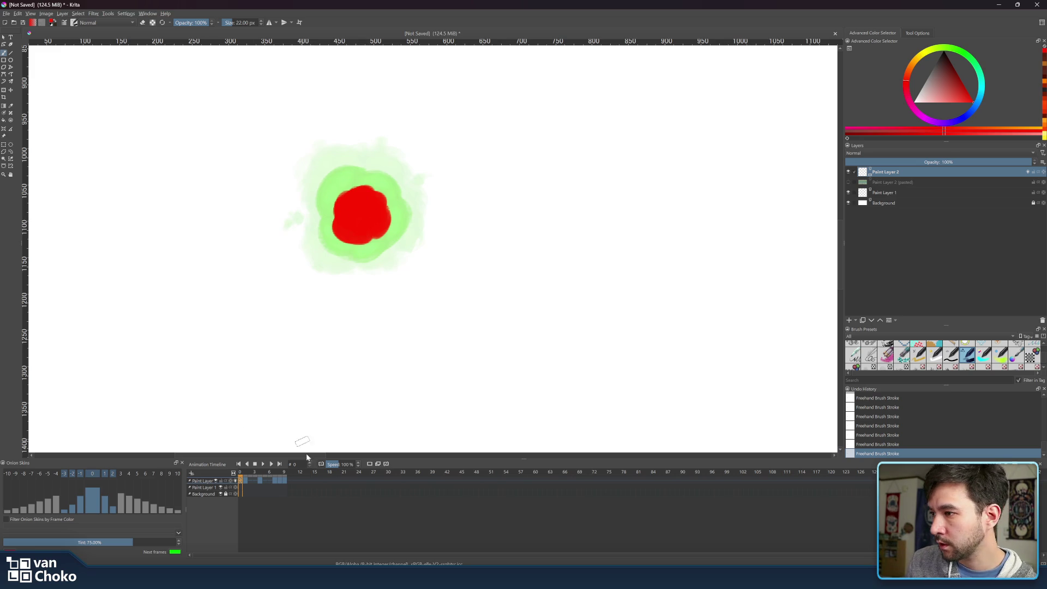
{"action": "left_click", "coordinate": [244, 474]}
{"action": "left_click", "coordinate": [240, 475]}
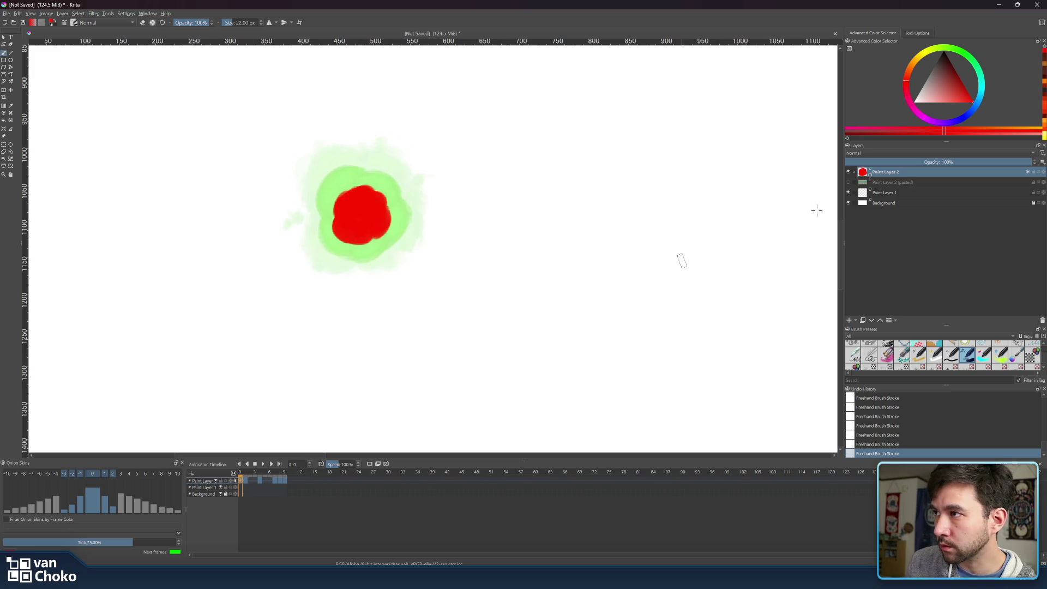
Paint orange over the red blob's upper left and top.
{"action": "left_click", "coordinate": [910, 74]}
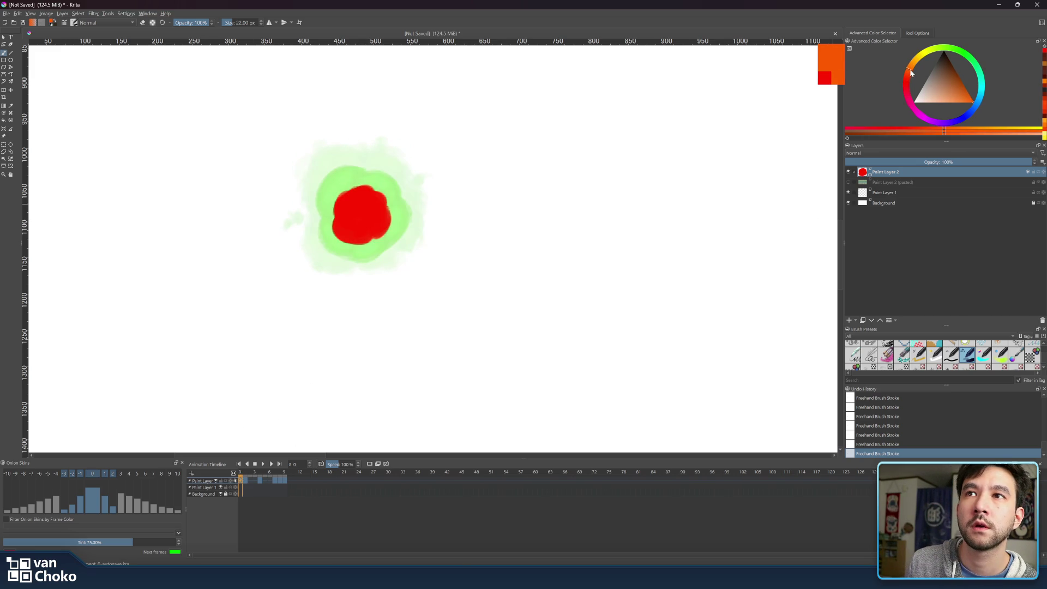
{"action": "mouse_move", "coordinate": [338, 202]}
{"action": "left_mouse_down"}
{"action": "mouse_move", "coordinate": [342, 209]}
{"action": "mouse_move", "coordinate": [360, 191]}
{"action": "mouse_move", "coordinate": [357, 201]}
{"action": "mouse_move", "coordinate": [378, 200]}
{"action": "mouse_move", "coordinate": [365, 210]}
{"action": "mouse_move", "coordinate": [376, 203]}
{"action": "mouse_move", "coordinate": [373, 229]}
{"action": "mouse_move", "coordinate": [383, 213]}
{"action": "mouse_move", "coordinate": [360, 240]}
{"action": "mouse_move", "coordinate": [342, 224]}
{"action": "left_mouse_up"}
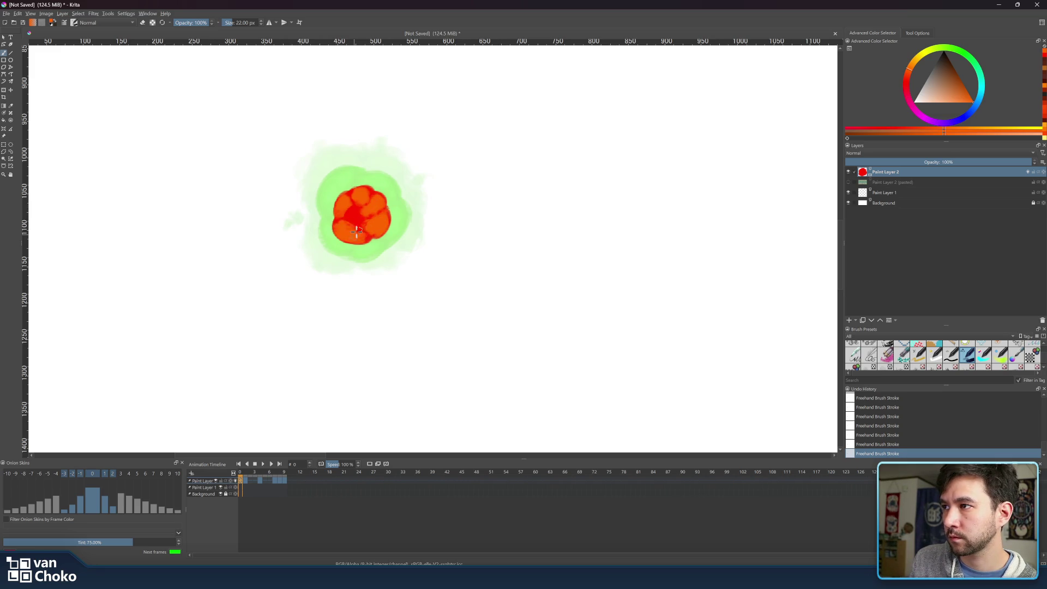
{"action": "mouse_move", "coordinate": [355, 213]}
{"action": "left_mouse_down"}
{"action": "mouse_move", "coordinate": [362, 224]}
{"action": "mouse_move", "coordinate": [354, 193]}
{"action": "mouse_move", "coordinate": [363, 226]}
{"action": "mouse_move", "coordinate": [340, 226]}
{"action": "left_mouse_up"}
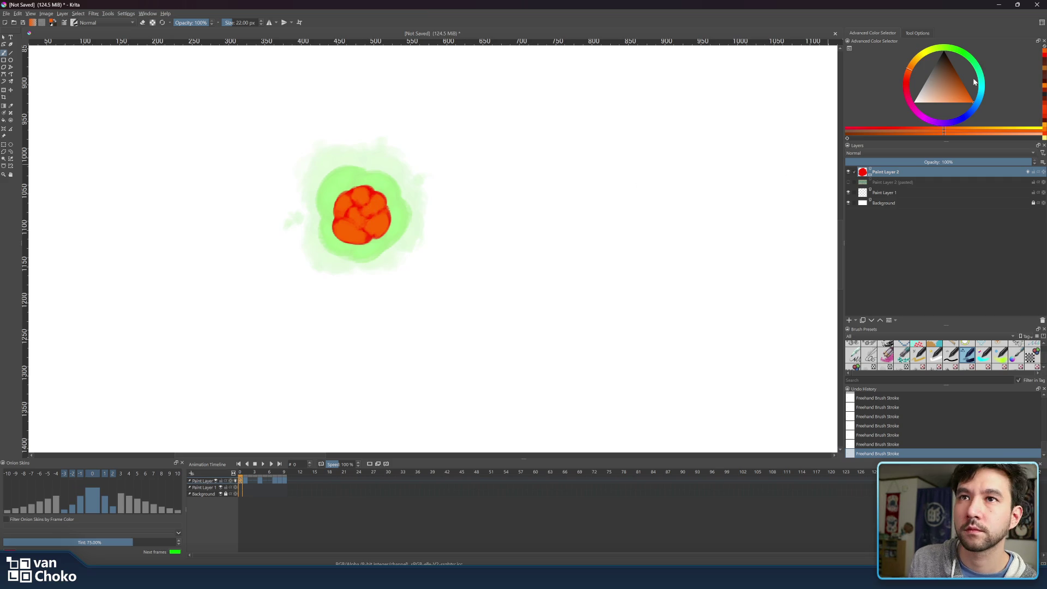
Add lighter orange and yellow highlights near the blob's top, then set the brush to 16 px.
{"action": "left_click", "coordinate": [915, 66]}
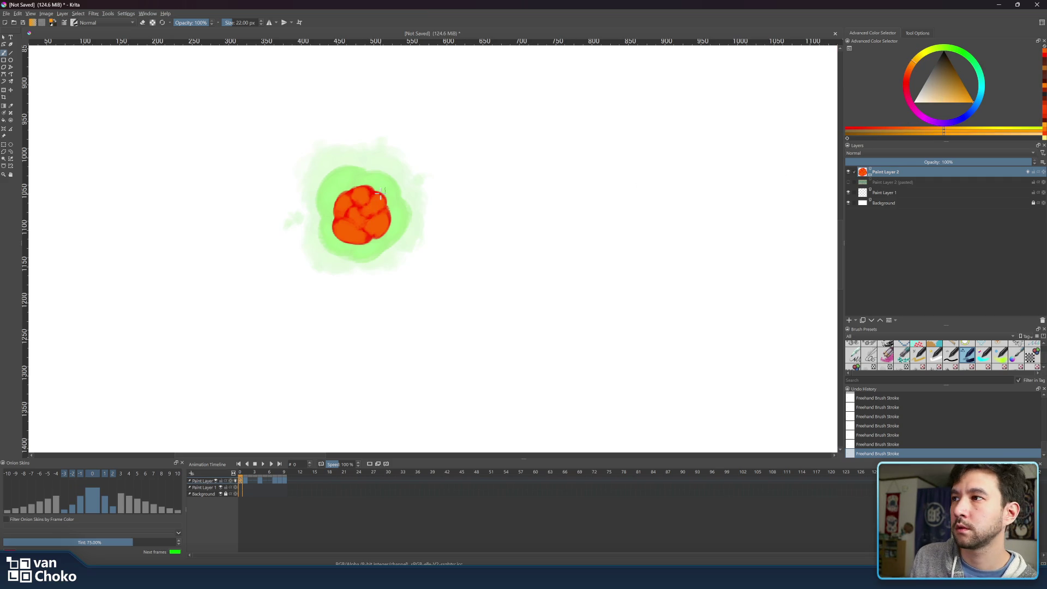
{"action": "left_click_drag", "start_coordinate": [359, 195], "coordinate": [365, 197]}
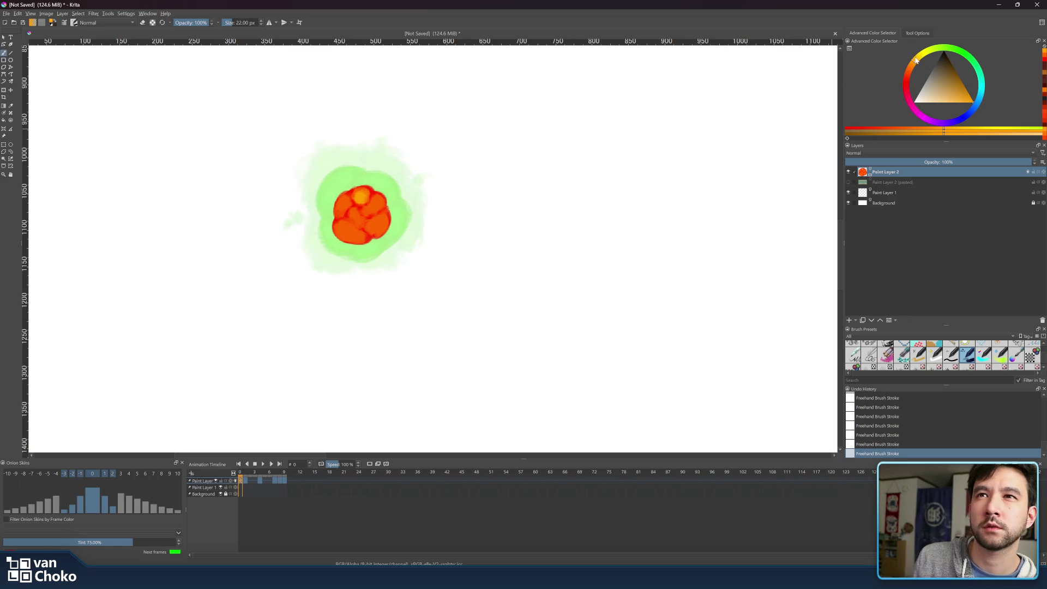
{"action": "left_click", "coordinate": [902, 71]}
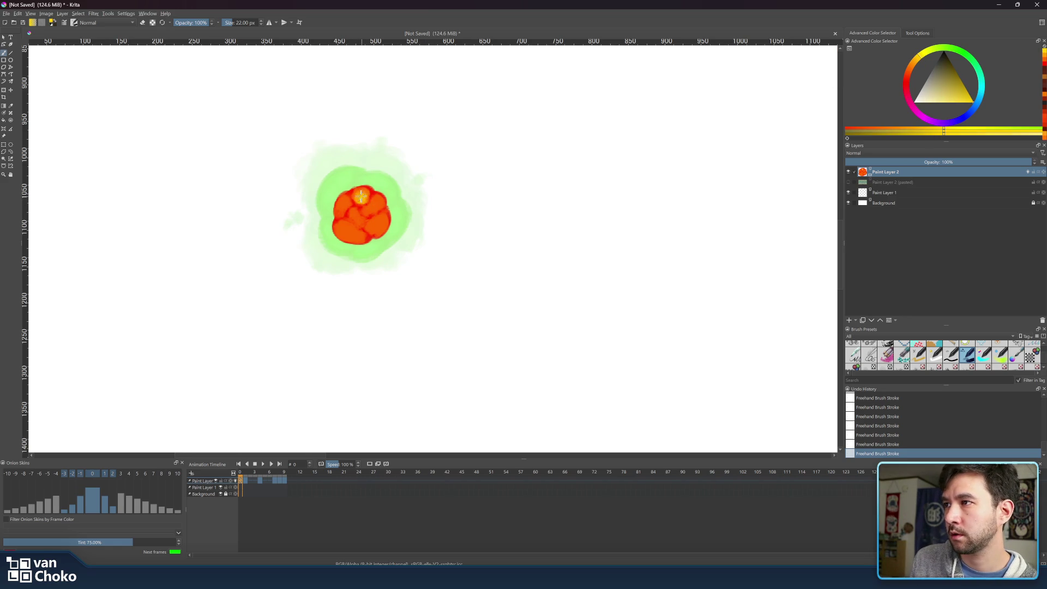
{"action": "mouse_move", "coordinate": [358, 198]}
{"action": "left_mouse_down"}
{"action": "mouse_move", "coordinate": [367, 193]}
{"action": "mouse_move", "coordinate": [368, 215]}
{"action": "mouse_move", "coordinate": [374, 197]}
{"action": "left_mouse_up"}
{"action": "key", "text": "bracketright"}
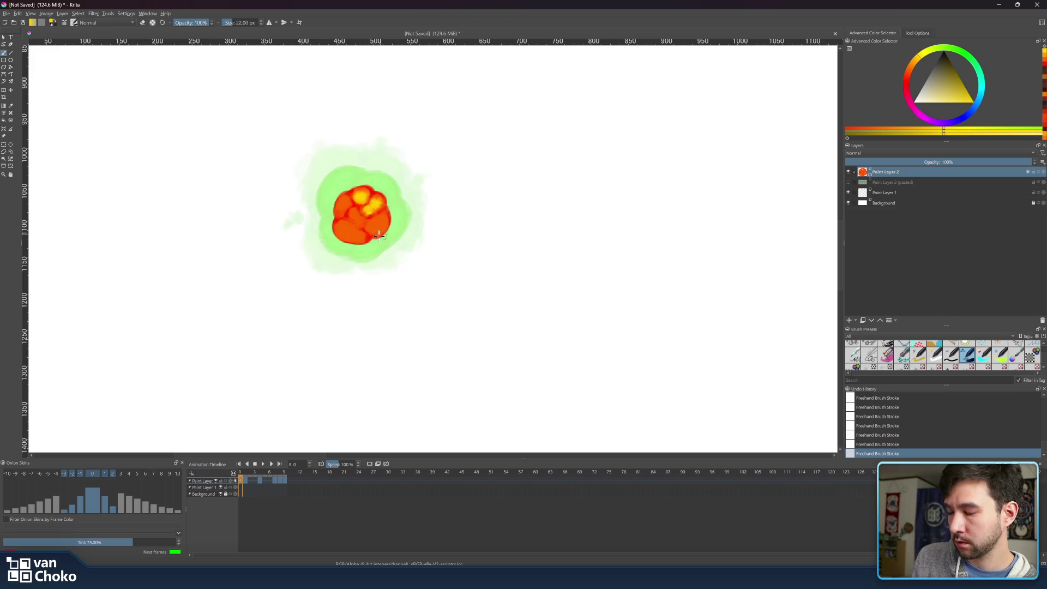
{"action": "key", "text": "bracketleft"}
{"action": "key", "text": "bracketleft"}
{"action": "key", "text": "bracketleft"}
Add a yellow highlight on the fireball's lower right and a yellow test bar beside it.
{"action": "mouse_move", "coordinate": [374, 233]}
{"action": "left_mouse_down"}
{"action": "mouse_move", "coordinate": [381, 218]}
{"action": "mouse_move", "coordinate": [380, 234]}
{"action": "mouse_move", "coordinate": [344, 224]}
{"action": "mouse_move", "coordinate": [363, 224]}
{"action": "mouse_move", "coordinate": [360, 202]}
{"action": "left_mouse_up"}
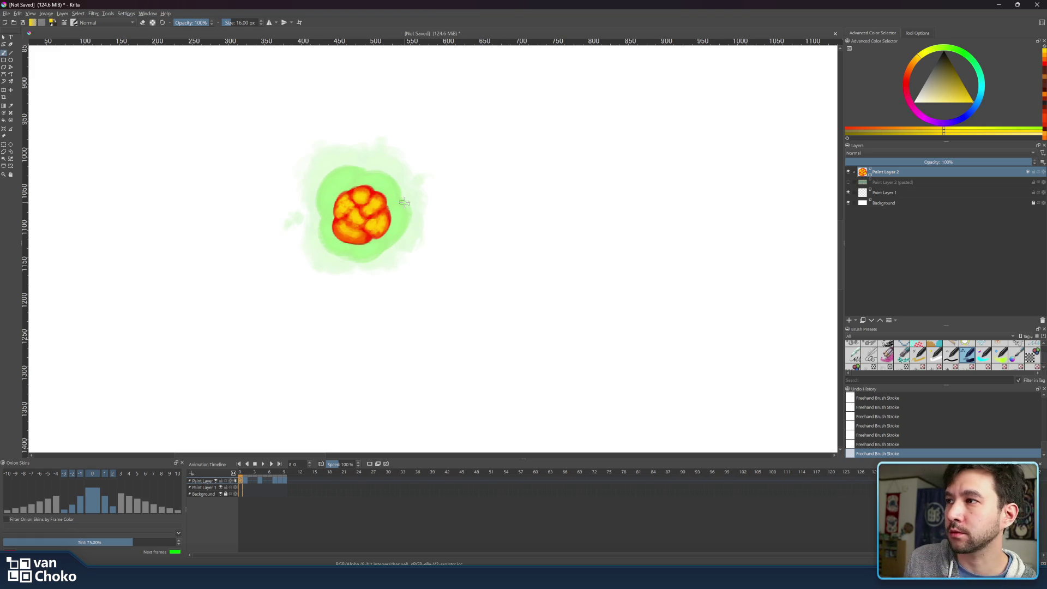
{"action": "left_click_drag", "start_coordinate": [444, 219], "coordinate": [444, 248]}
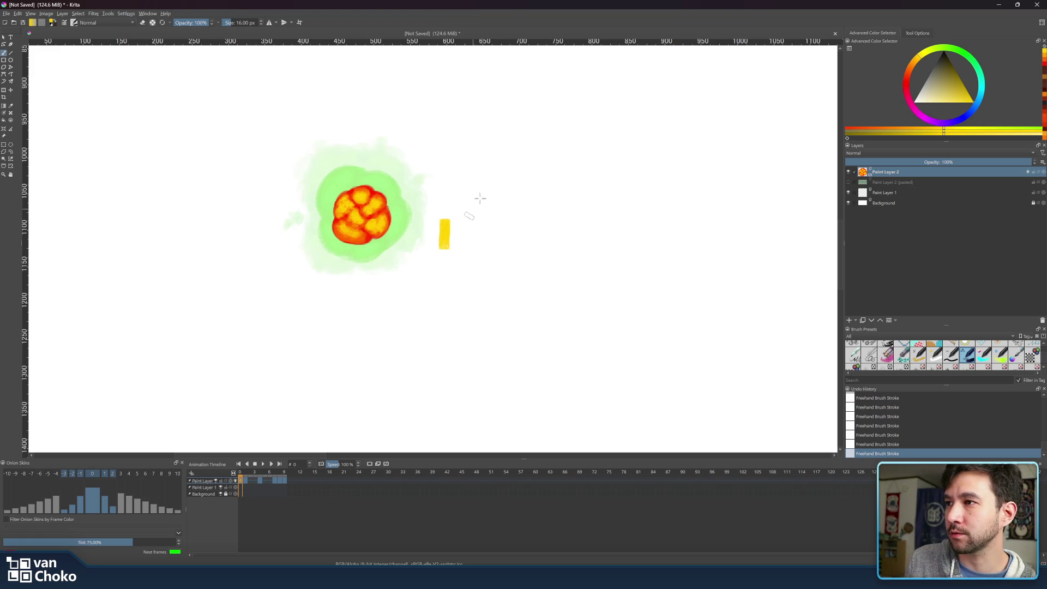
Paint yellow test bars beside the fireball, undo them, touch up a highlight, and pick paler yellow.
{"action": "left_click_drag", "start_coordinate": [480, 198], "coordinate": [479, 250]}
{"action": "left_click_drag", "start_coordinate": [505, 177], "coordinate": [507, 252]}
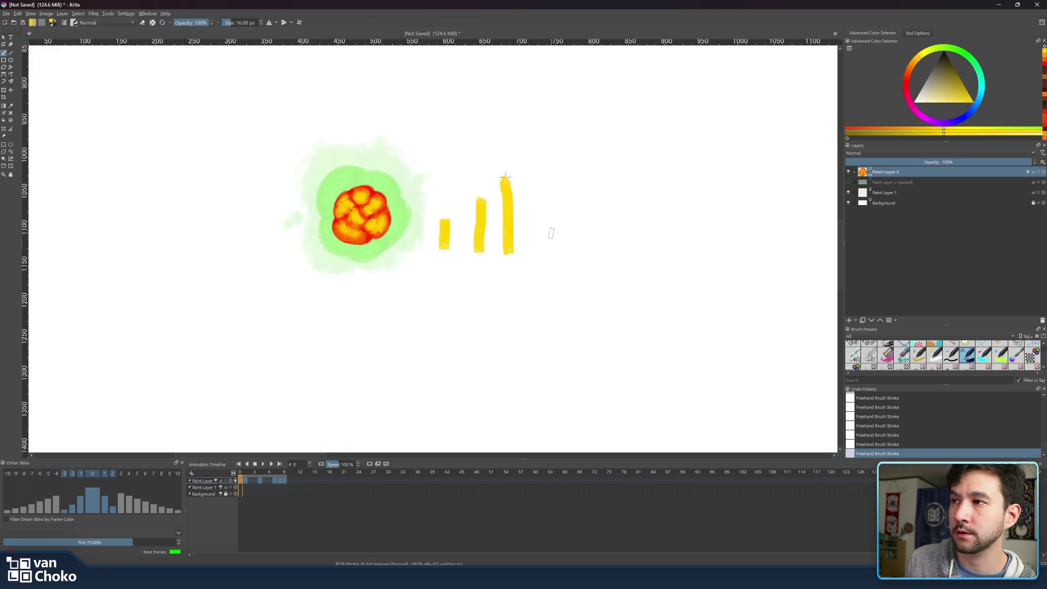
{"action": "left_click_drag", "start_coordinate": [454, 198], "coordinate": [457, 252]}
{"action": "left_click_drag", "start_coordinate": [463, 186], "coordinate": [464, 253]}
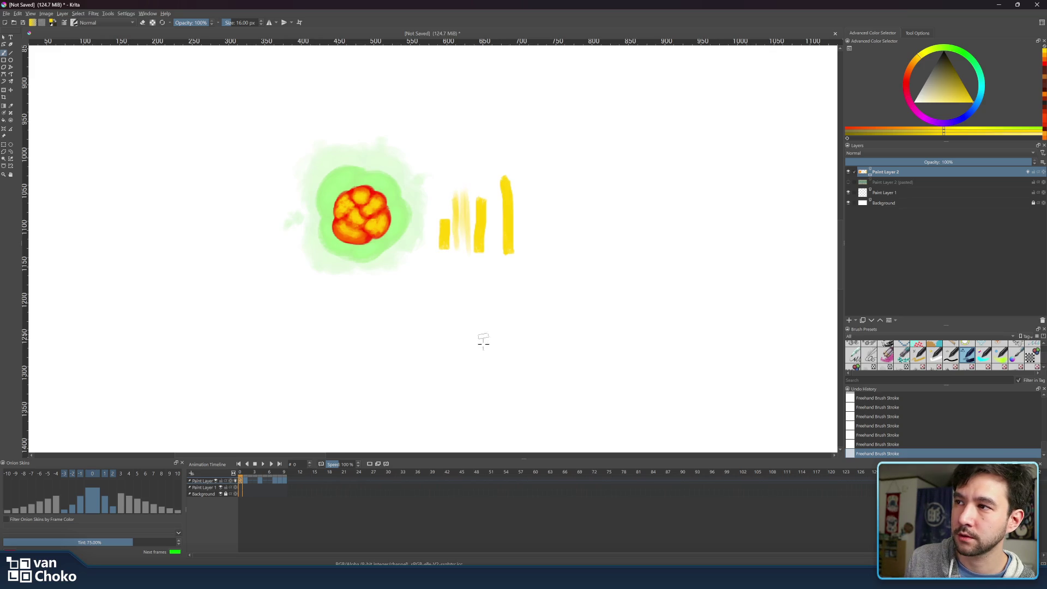
{"action": "key", "text": "ctrl+z"}
{"action": "key", "text": "ctrl+z"}
{"action": "key", "text": "ctrl+z"}
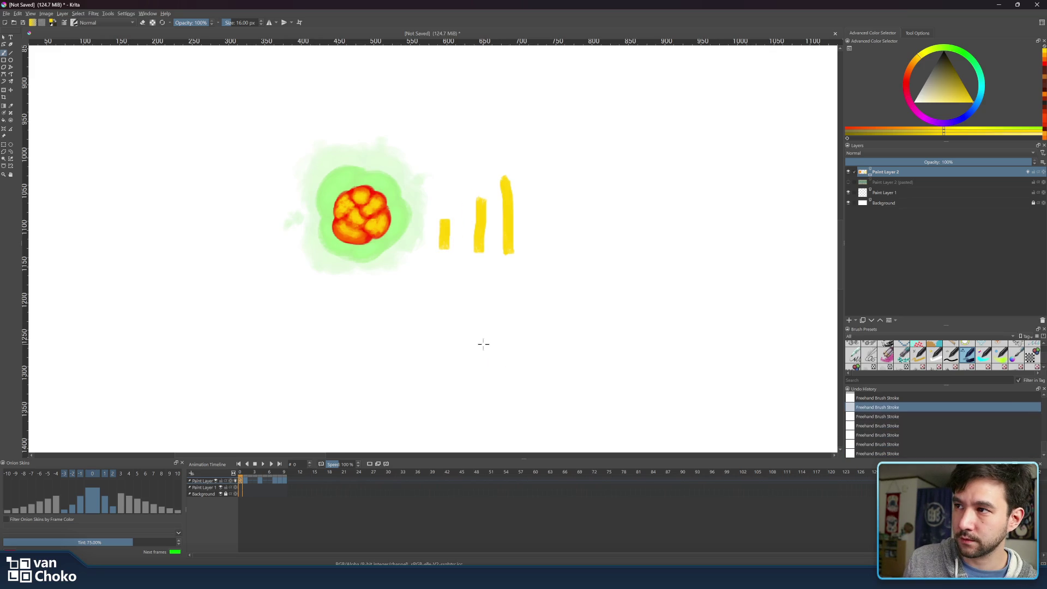
{"action": "key", "text": "ctrl+z"}
{"action": "left_click_drag", "start_coordinate": [374, 219], "coordinate": [361, 236]}
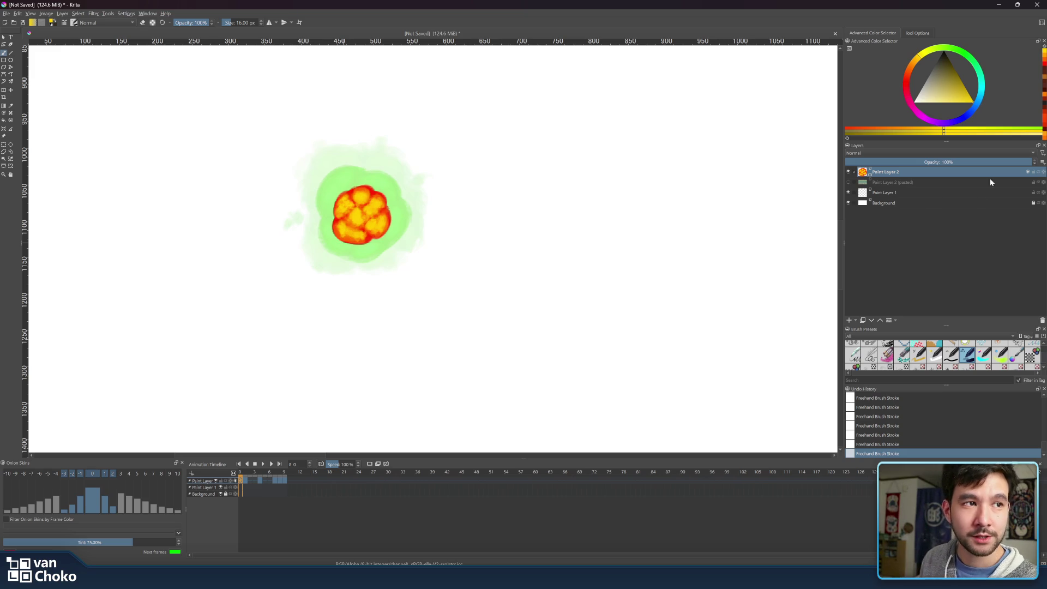
{"action": "left_click_drag", "start_coordinate": [956, 98], "coordinate": [947, 103]}
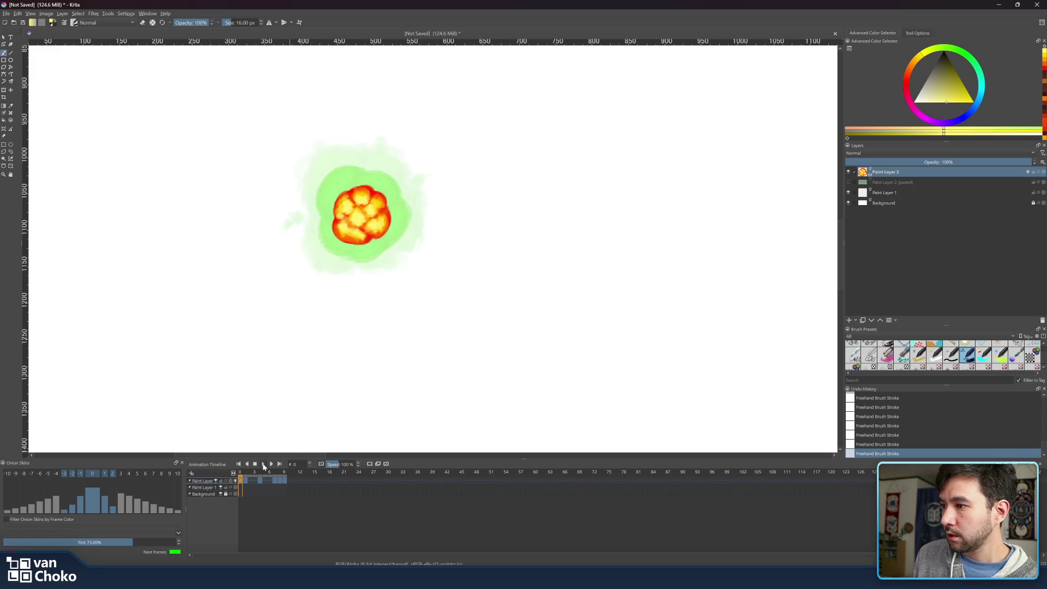
Preview the animation, then pick a paler yellowish colour and add a faint stroke to the fireball.
{"action": "left_click", "coordinate": [264, 464]}
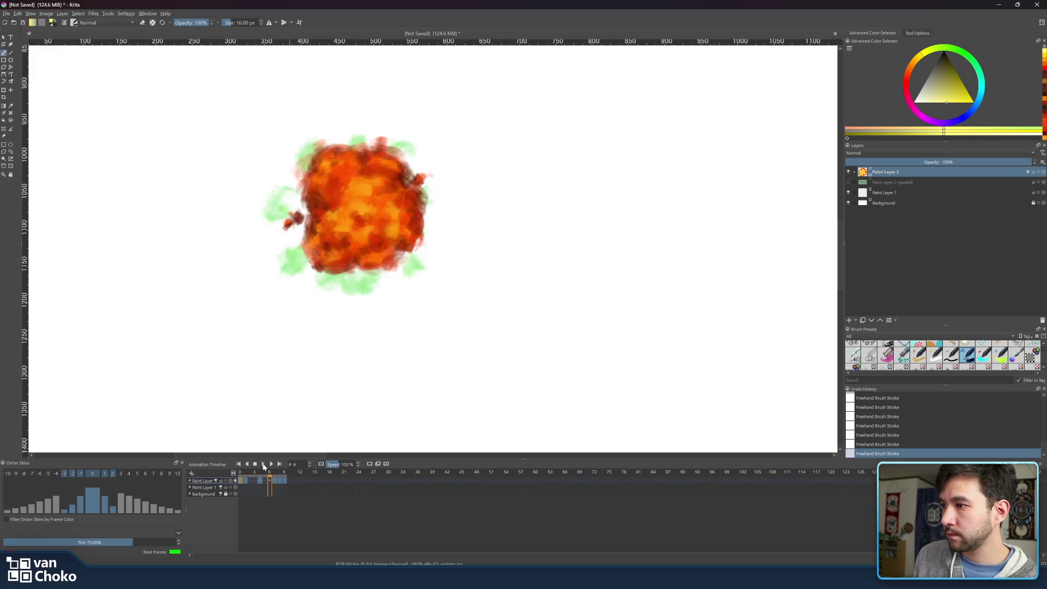
{"action": "left_click", "coordinate": [263, 464]}
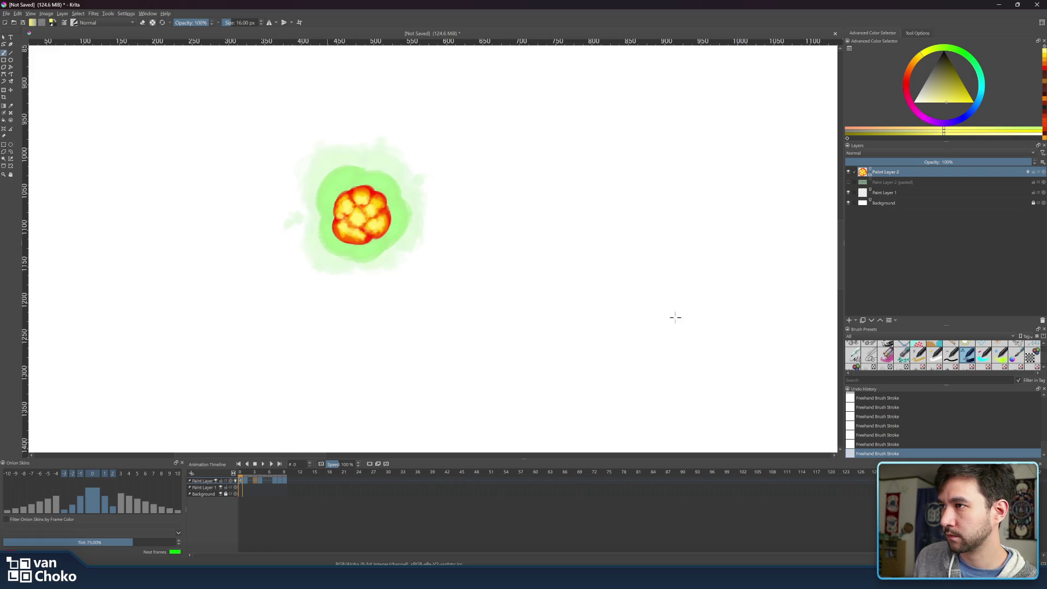
{"action": "left_click", "coordinate": [925, 103]}
{"action": "left_click_drag", "start_coordinate": [923, 53], "coordinate": [925, 58]}
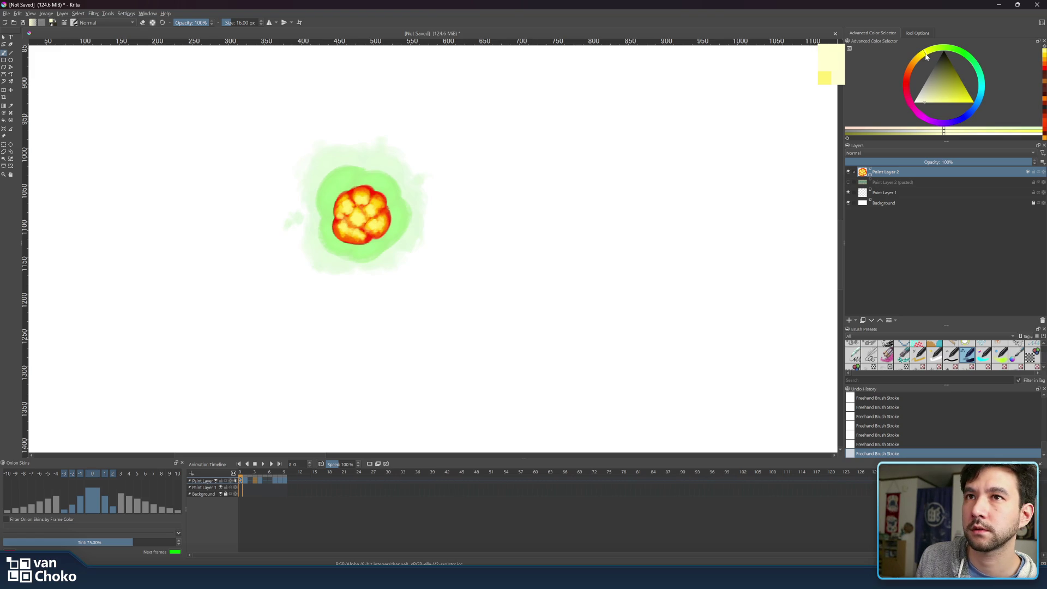
{"action": "left_click_drag", "start_coordinate": [371, 219], "coordinate": [357, 222]}
Shrink the brush to 11 px, play and stop the animation, and show the green background layer.
{"action": "key", "text": "bracketleft"}
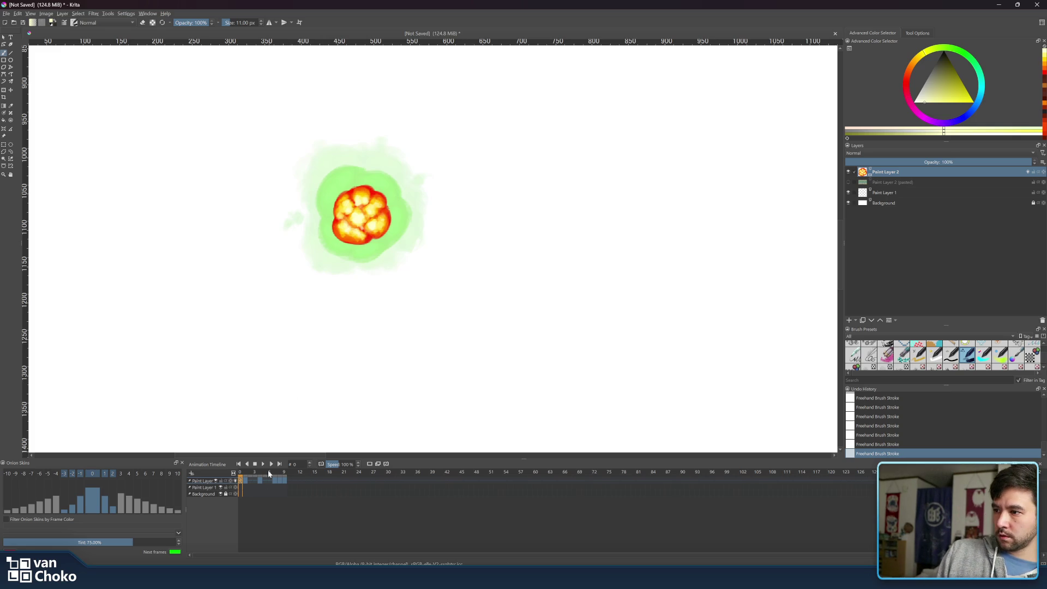
{"action": "left_click", "coordinate": [262, 465]}
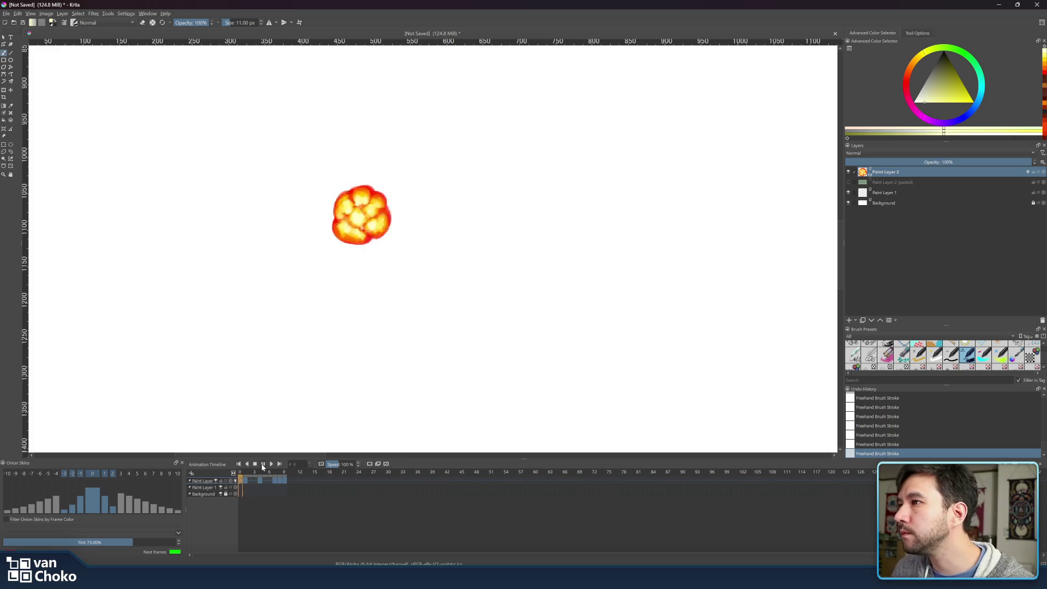
{"action": "key", "text": "space"}
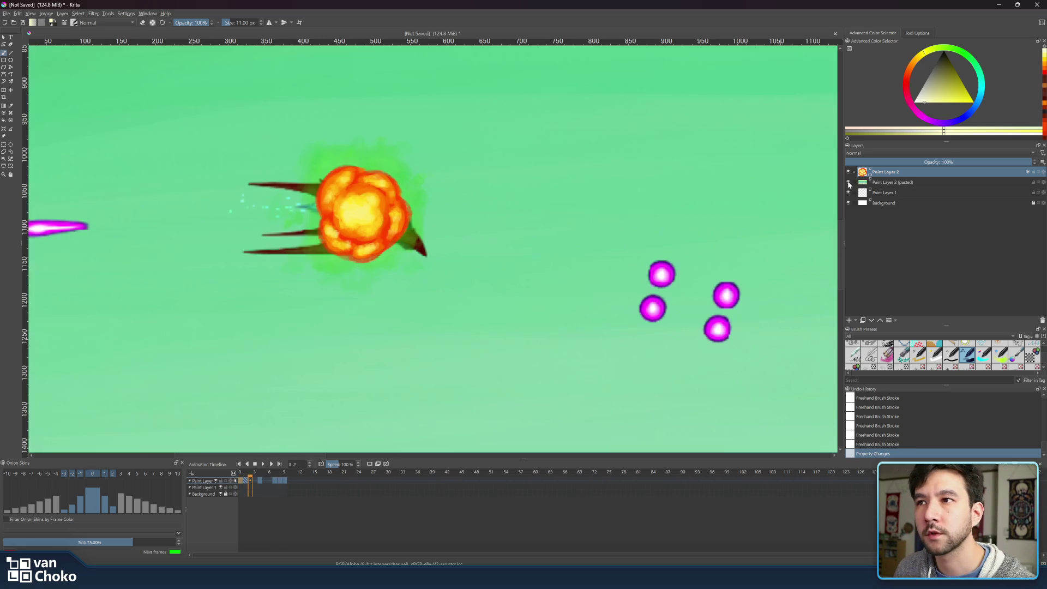
{"action": "left_click", "coordinate": [848, 182]}
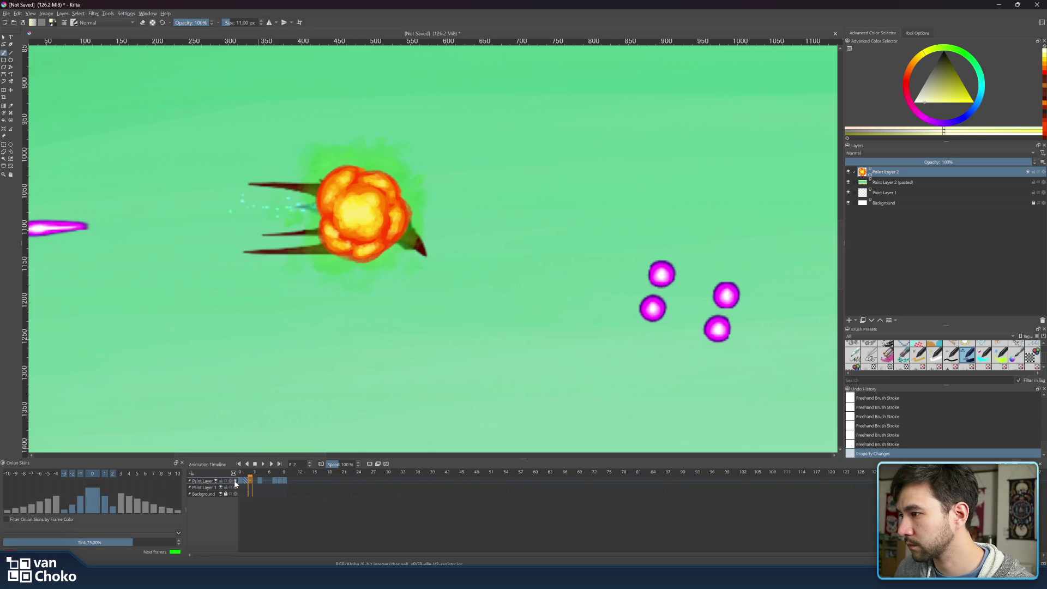
Turn off onion skins, play the explosion zoomed out over the ship scene, then stop on frame 1.
{"action": "left_click", "coordinate": [235, 482]}
{"action": "left_click", "coordinate": [264, 464]}
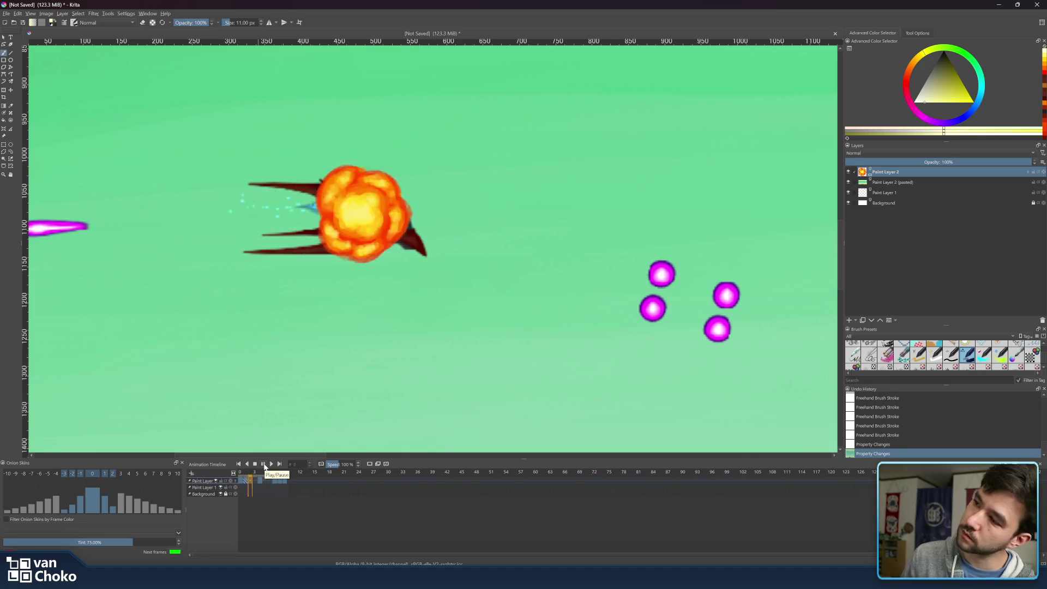
{"action": "key", "text": "minus"}
{"action": "key", "text": "minus"}
{"action": "key", "text": "minus"}
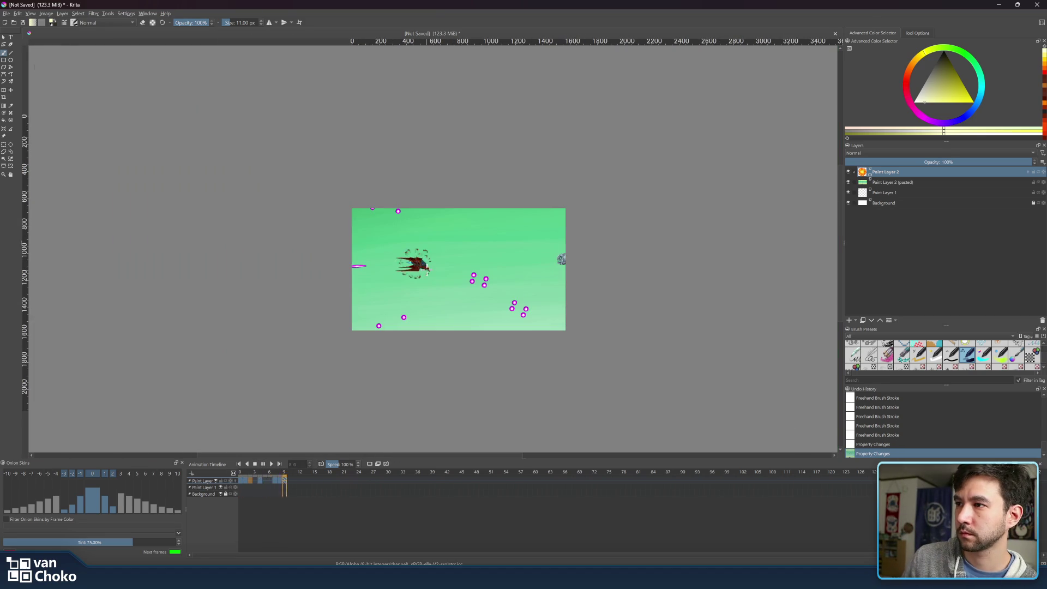
{"action": "key", "text": "minus"}
{"action": "key", "text": "minus"}
{"action": "key", "text": "minus"}
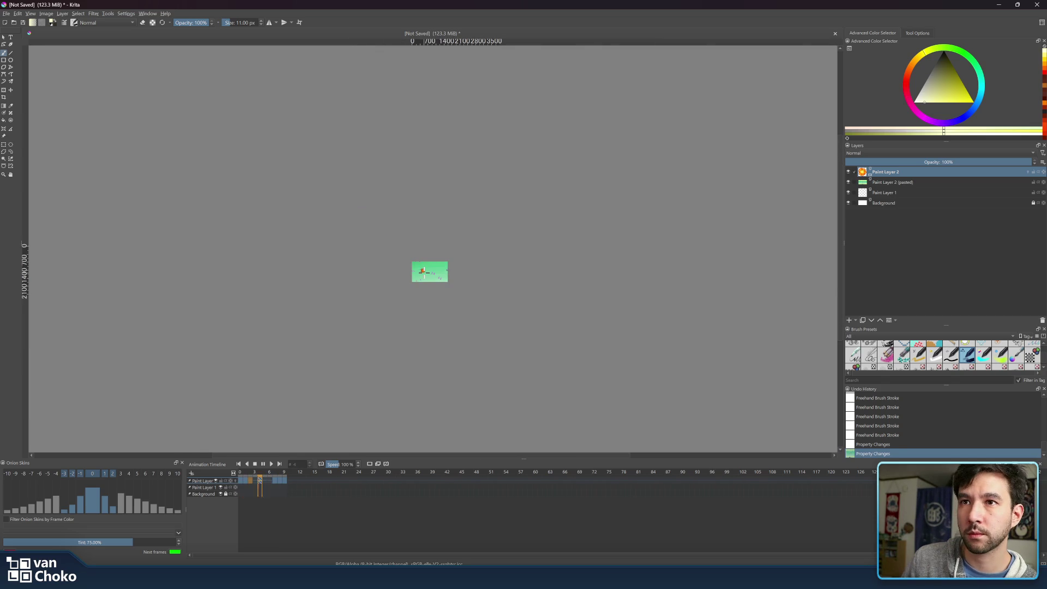
{"action": "scroll", "coordinate": [424, 271], "scroll_direction": "up", "scroll_amount": 9}
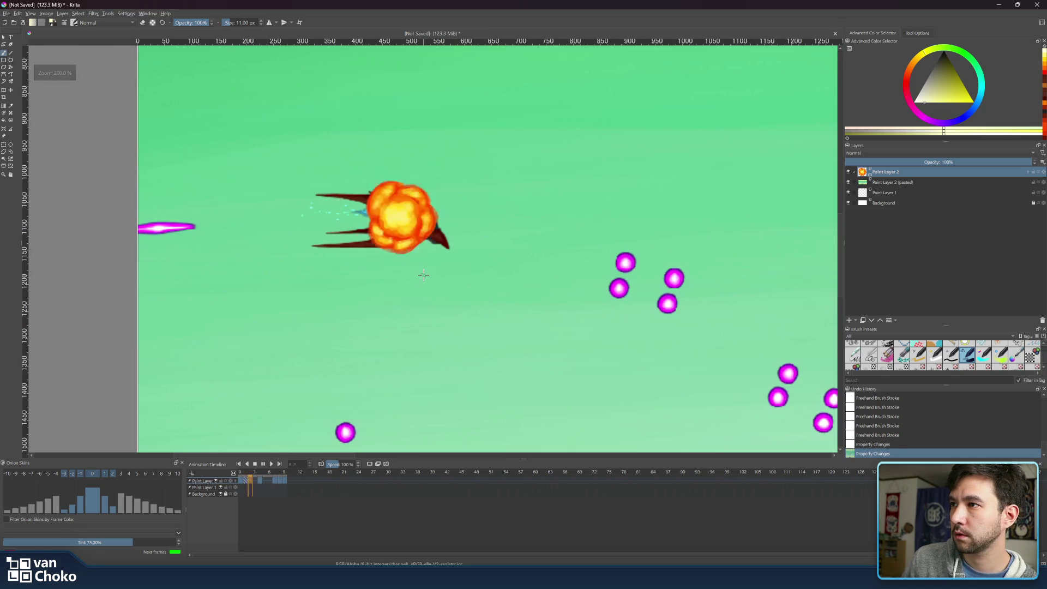
{"action": "scroll", "coordinate": [424, 274], "scroll_direction": "down", "scroll_amount": 5}
{"action": "scroll", "coordinate": [425, 271], "scroll_direction": "up", "scroll_amount": 3}
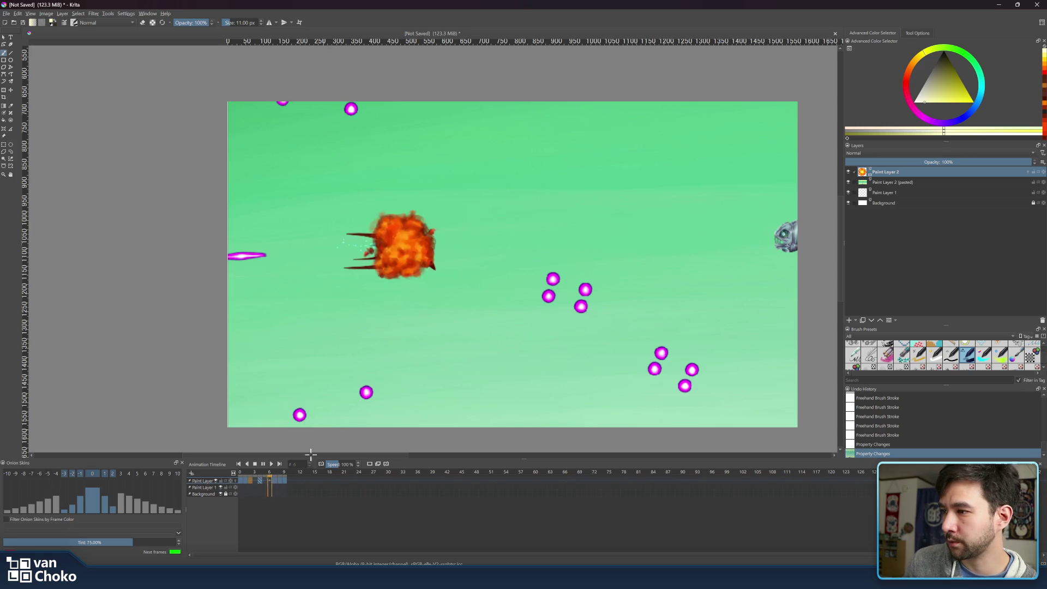
{"action": "left_click", "coordinate": [263, 464]}
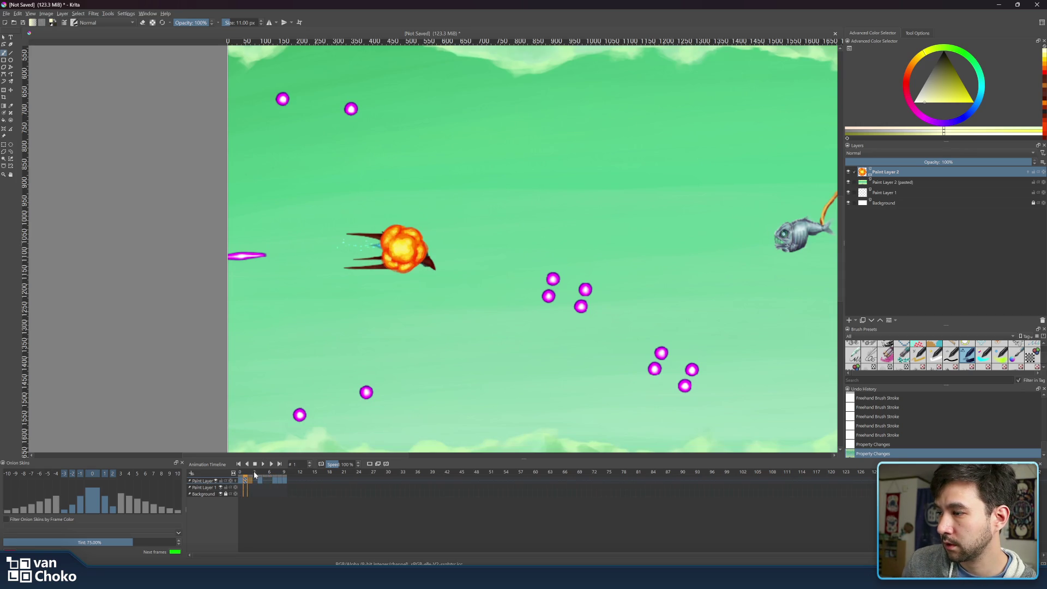
{"action": "left_click", "coordinate": [246, 473]}
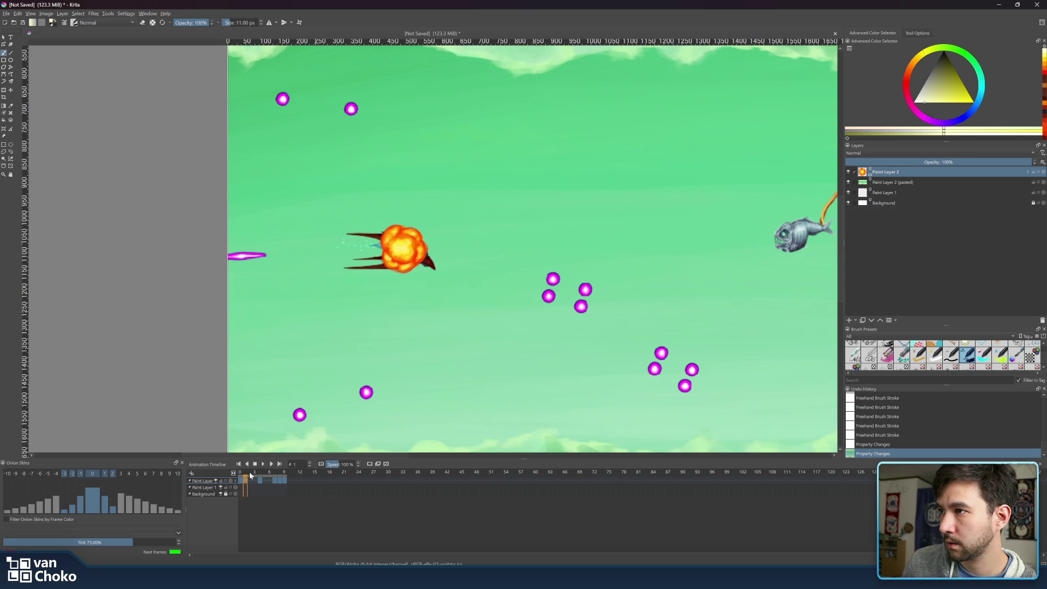
{"action": "scroll", "coordinate": [368, 216], "scroll_direction": "up", "scroll_amount": 2}
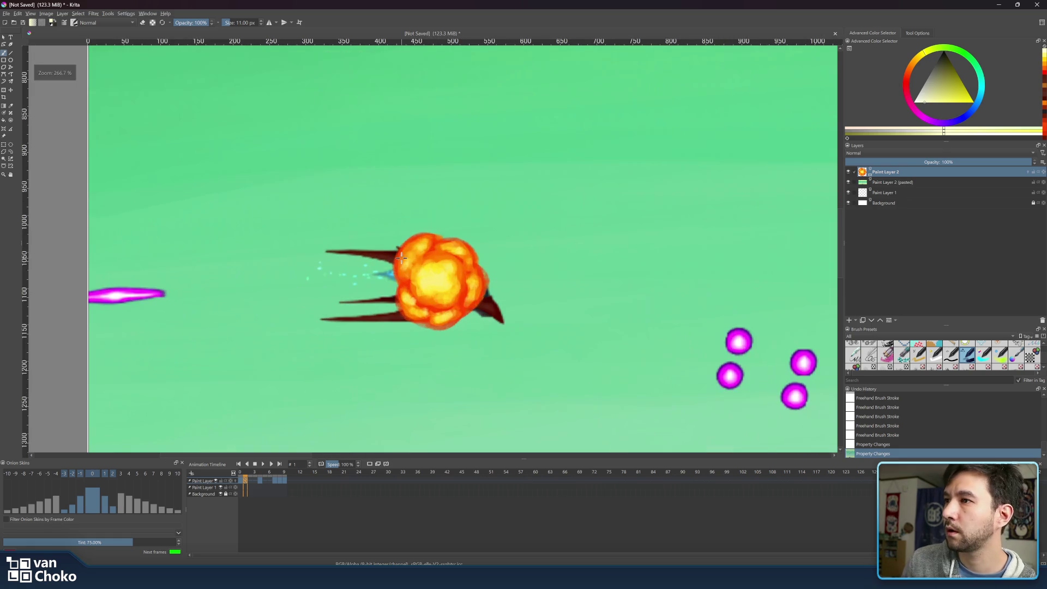
Dab highlights onto the centre of the frame-1 fireball.
{"action": "left_click", "coordinate": [439, 281]}
{"action": "left_click", "coordinate": [440, 281]}
{"action": "left_click", "coordinate": [440, 281]}
{"action": "left_click", "coordinate": [440, 281]}
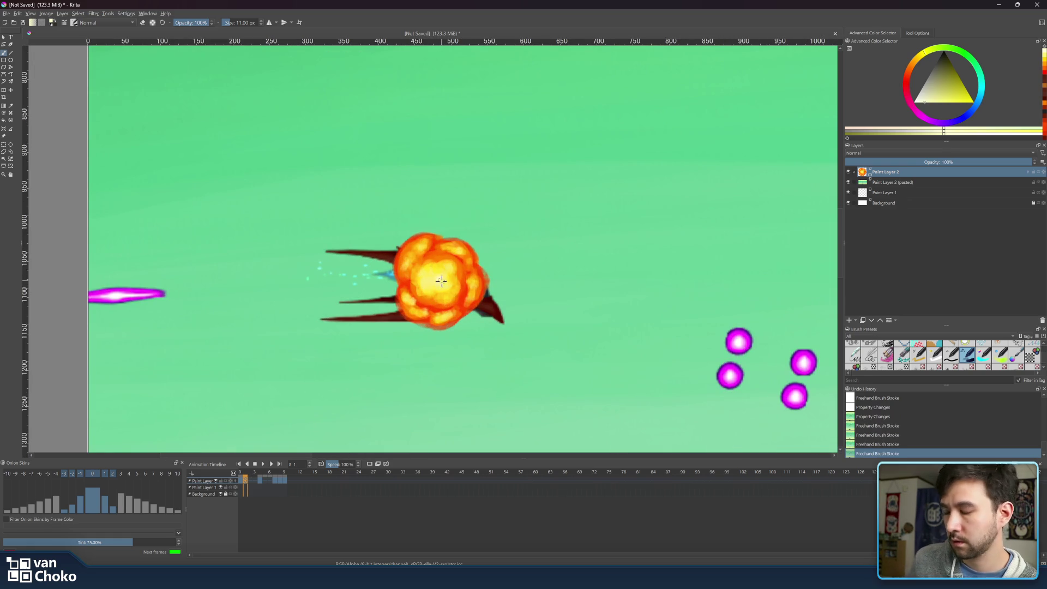
With a 15 px brush, brighten the fireball's core, then sample orange from it.
{"action": "key", "text": "bracketright"}
{"action": "left_click", "coordinate": [432, 279]}
{"action": "left_click", "coordinate": [431, 277]}
{"action": "left_click", "coordinate": [429, 276]}
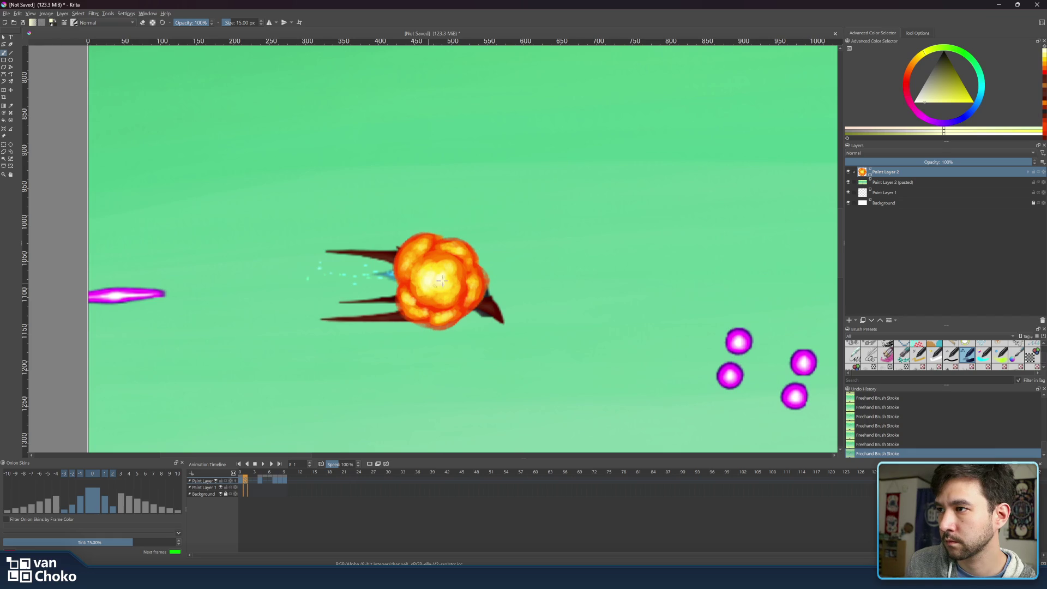
{"action": "left_click", "coordinate": [448, 283]}
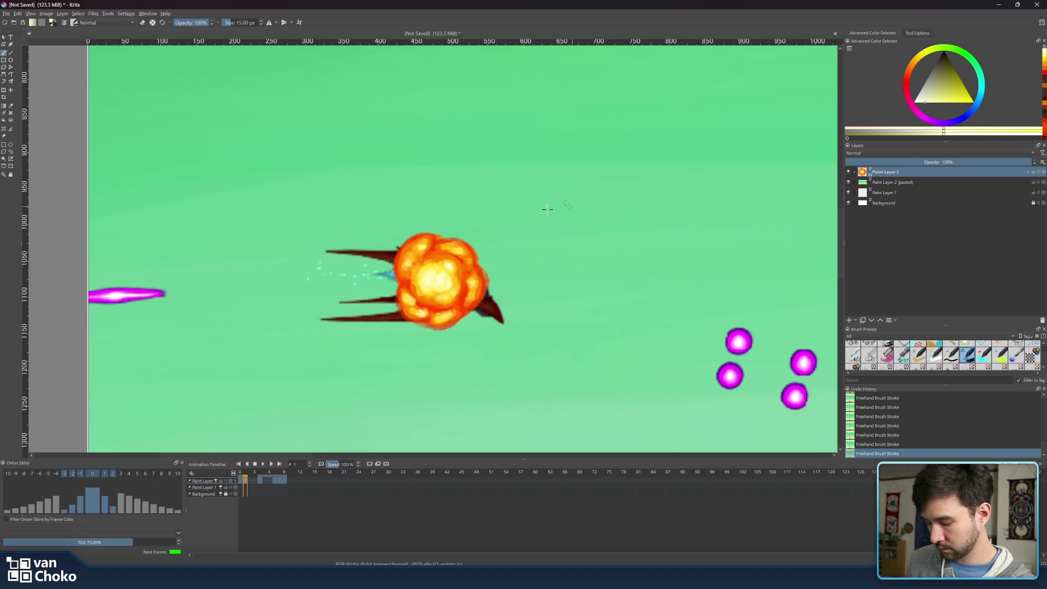
{"action": "left_click", "coordinate": [436, 257], "text": "ctrl"}
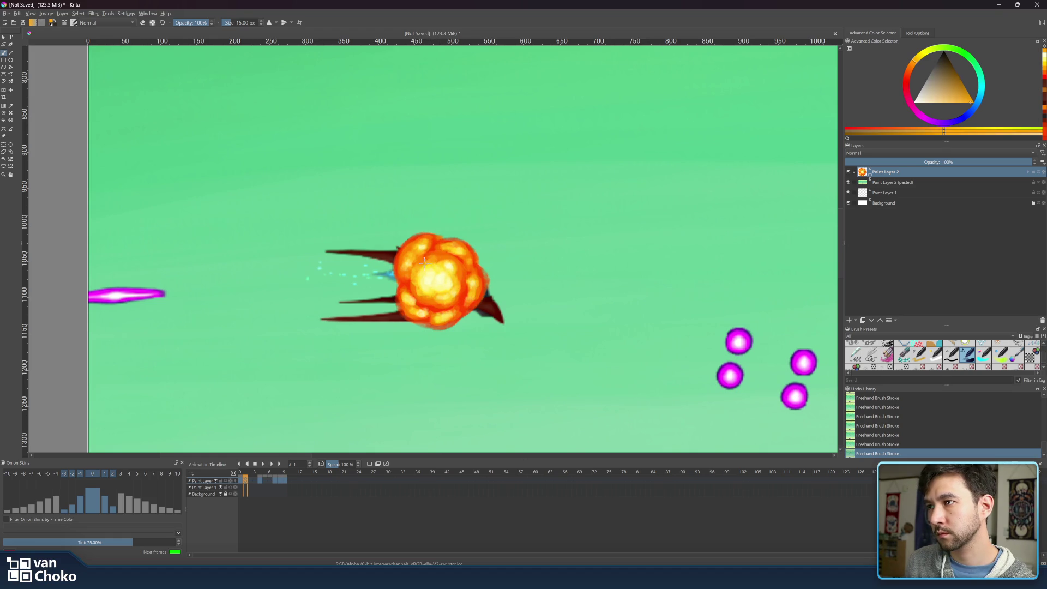
Sample a yellower fireball tone and undo/redo the latest highlight strokes to compare, then view the next frame.
{"action": "left_click", "coordinate": [439, 262], "text": "ctrl"}
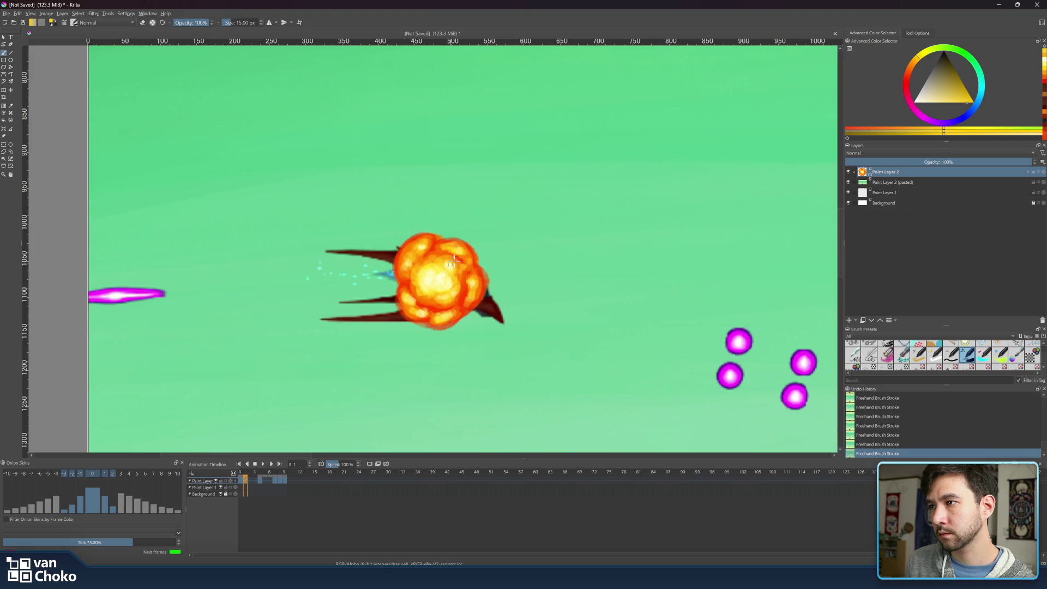
{"action": "key", "text": "ctrl+z"}
{"action": "key", "text": "ctrl+z"}
{"action": "key", "text": "ctrl+z"}
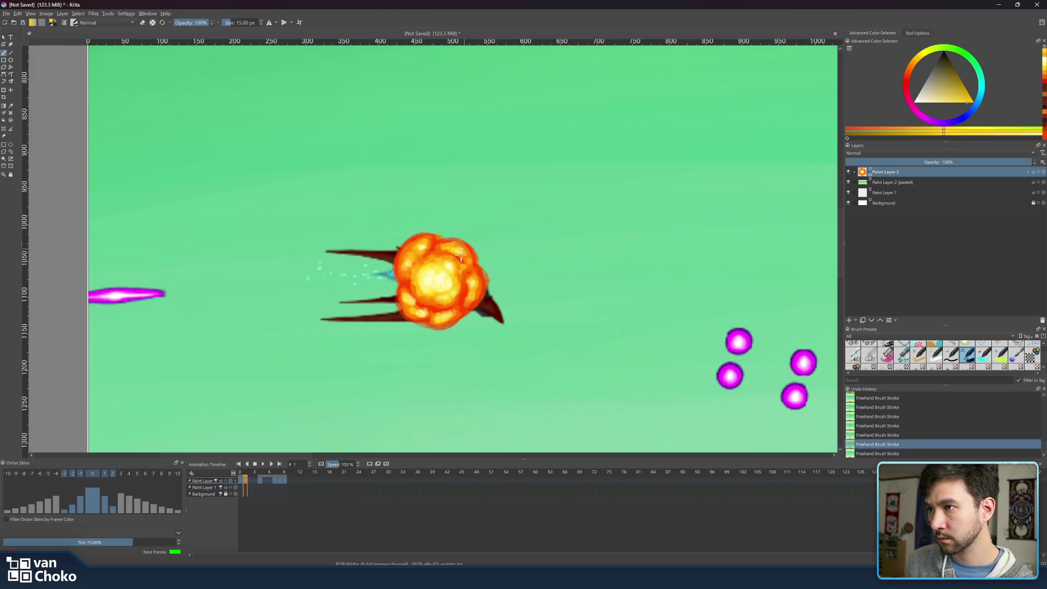
{"action": "key", "text": "ctrl+shift+z"}
{"action": "key", "text": "ctrl+shift+z"}
{"action": "key", "text": "ctrl+shift+z"}
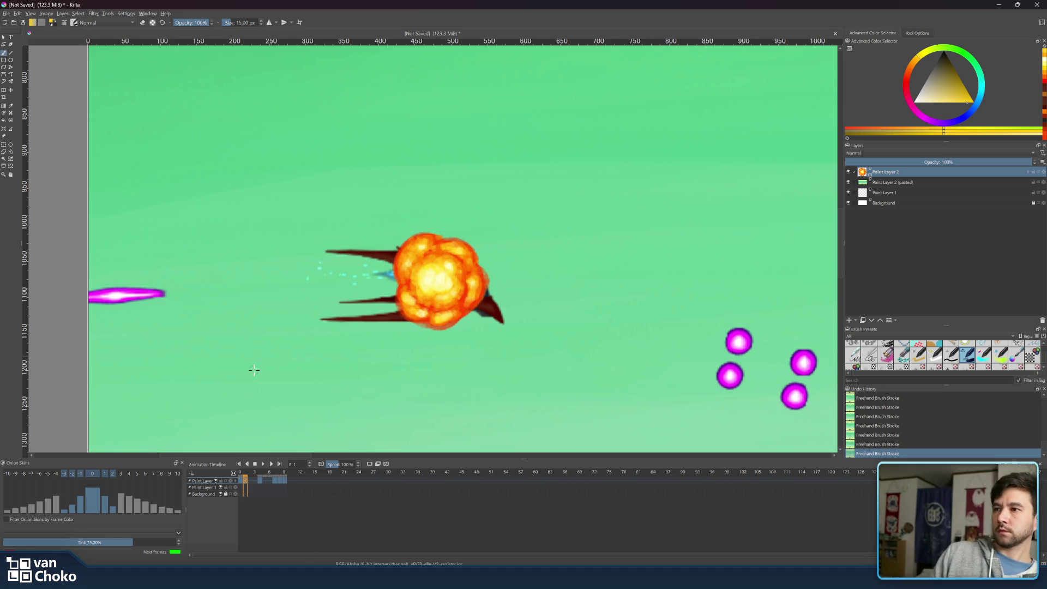
{"action": "left_click", "coordinate": [259, 472]}
Compare the compact frame 2 with the diffuse frame 4, and turn on onion skins for the explosion layer.
{"action": "left_click", "coordinate": [250, 472]}
{"action": "left_click", "coordinate": [260, 472]}
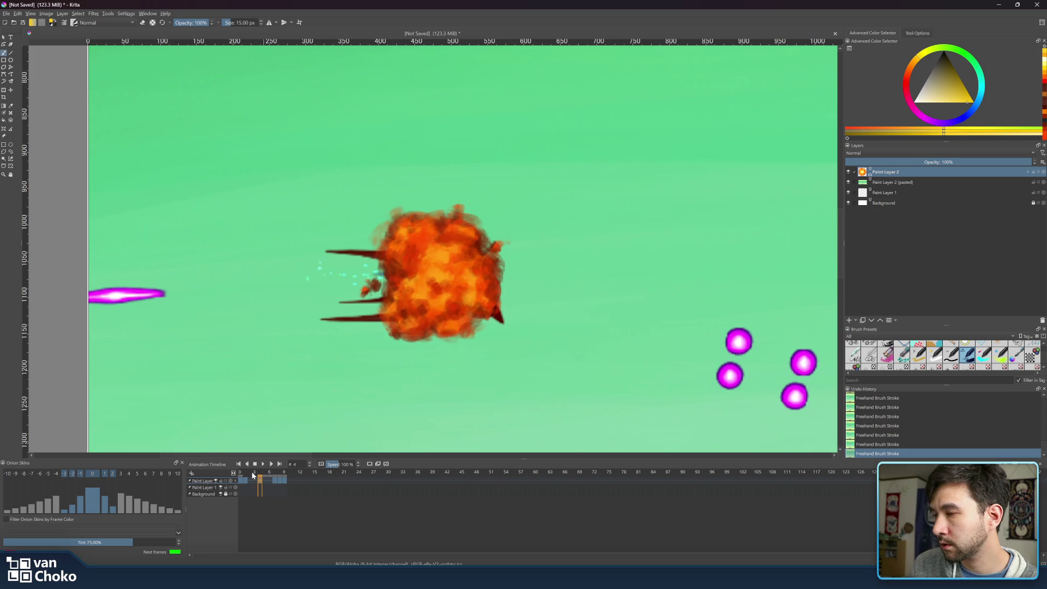
{"action": "left_click", "coordinate": [251, 473]}
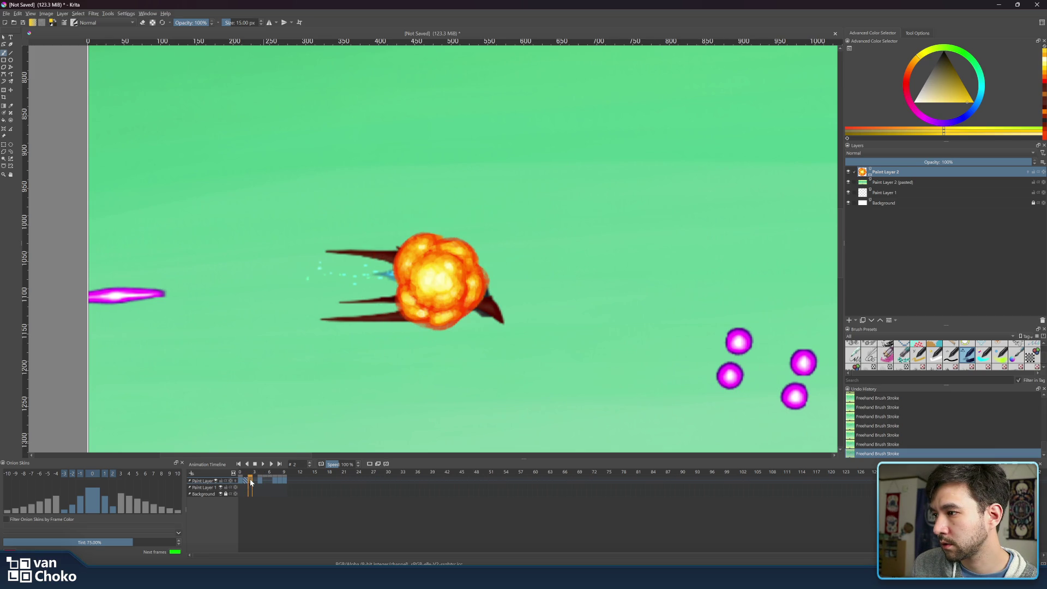
{"action": "left_click", "coordinate": [236, 480]}
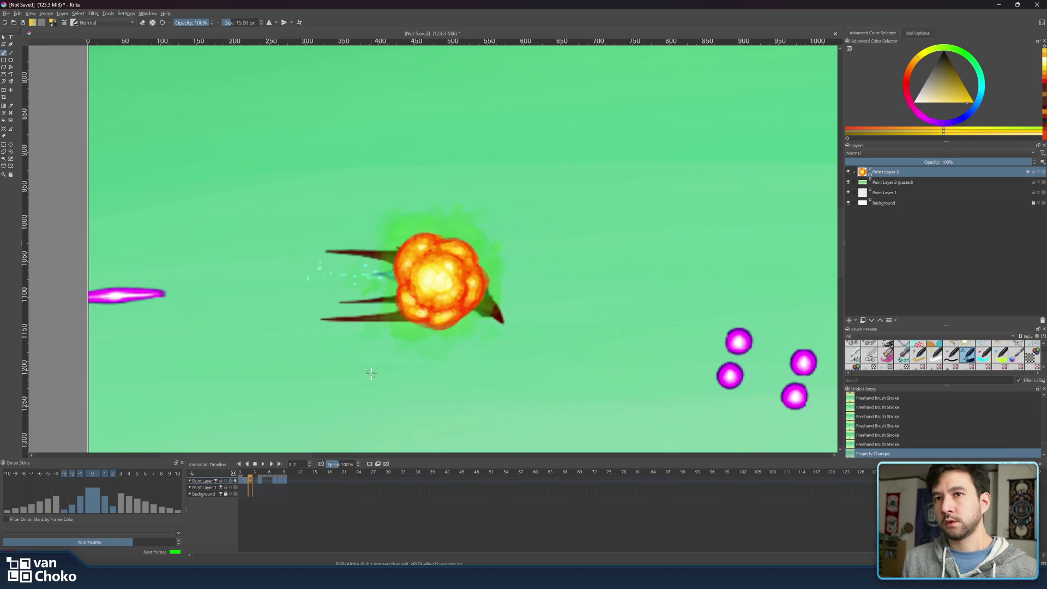
Insert an empty keyframe right after frame 1, select it, and choose red as the paint colour.
{"action": "right_click", "coordinate": [246, 479]}
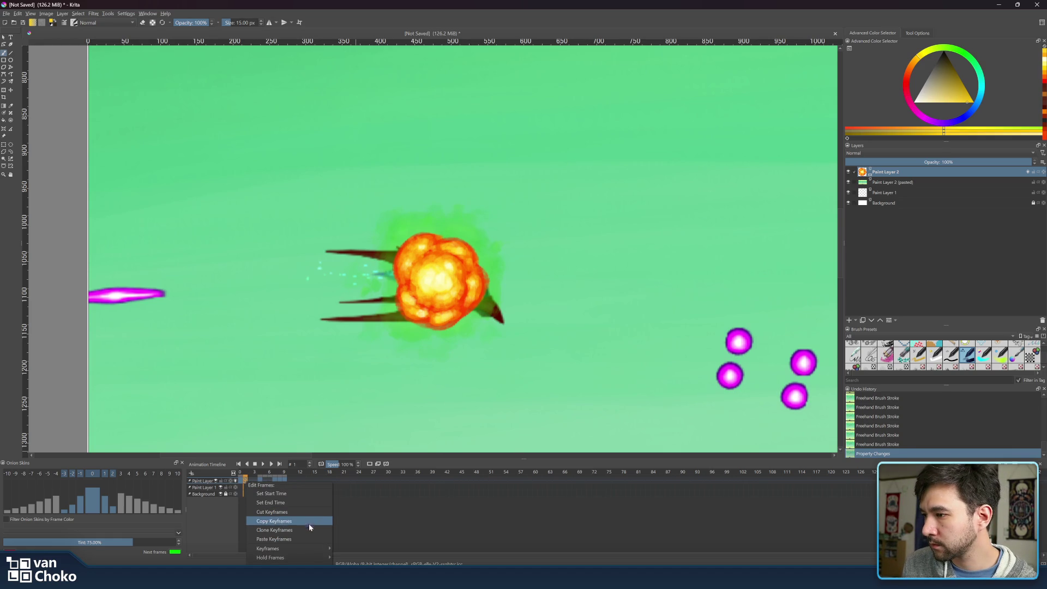
{"action": "mouse_move", "coordinate": [309, 547]}
{"action": "left_click", "coordinate": [365, 557]}
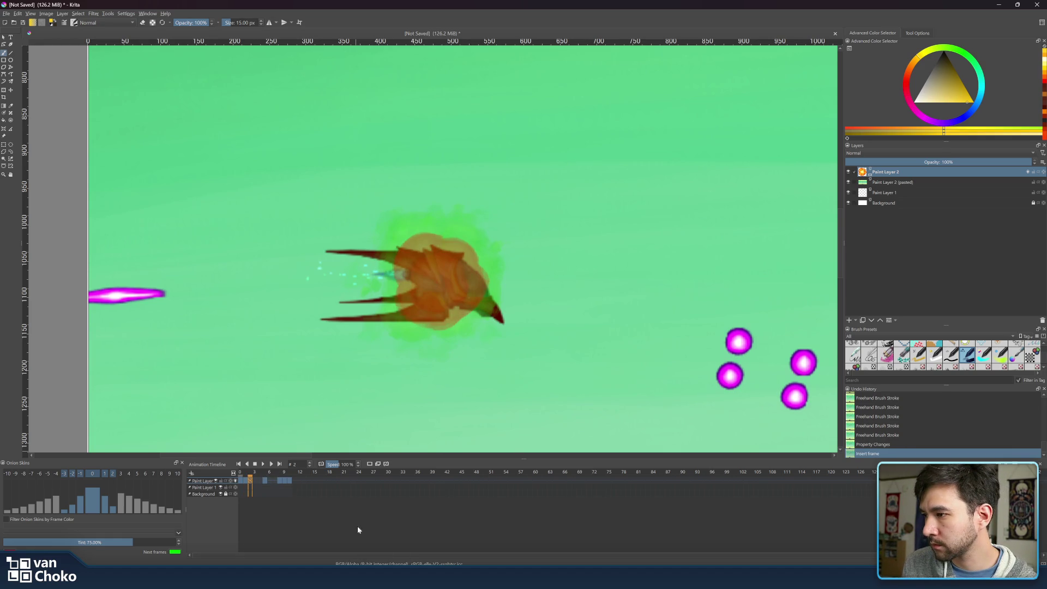
{"action": "left_click", "coordinate": [247, 477]}
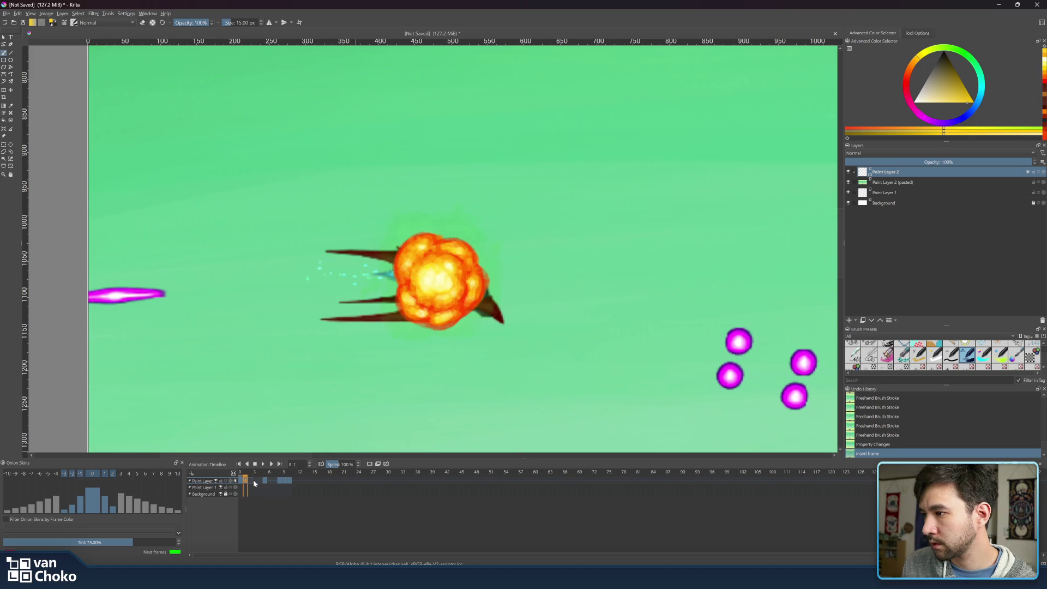
{"action": "left_click", "coordinate": [250, 477]}
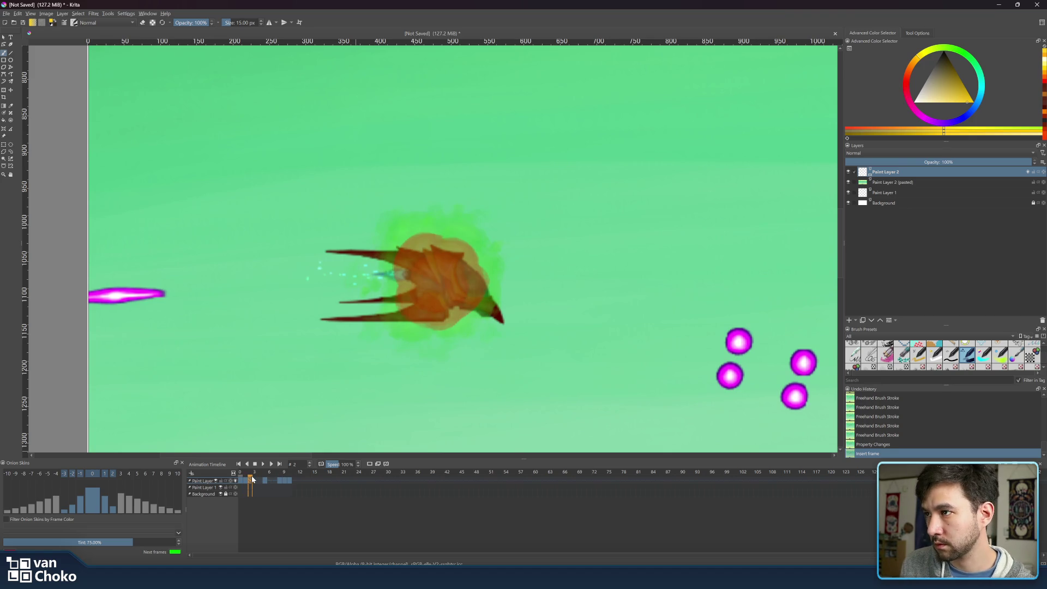
{"action": "left_click", "coordinate": [906, 82]}
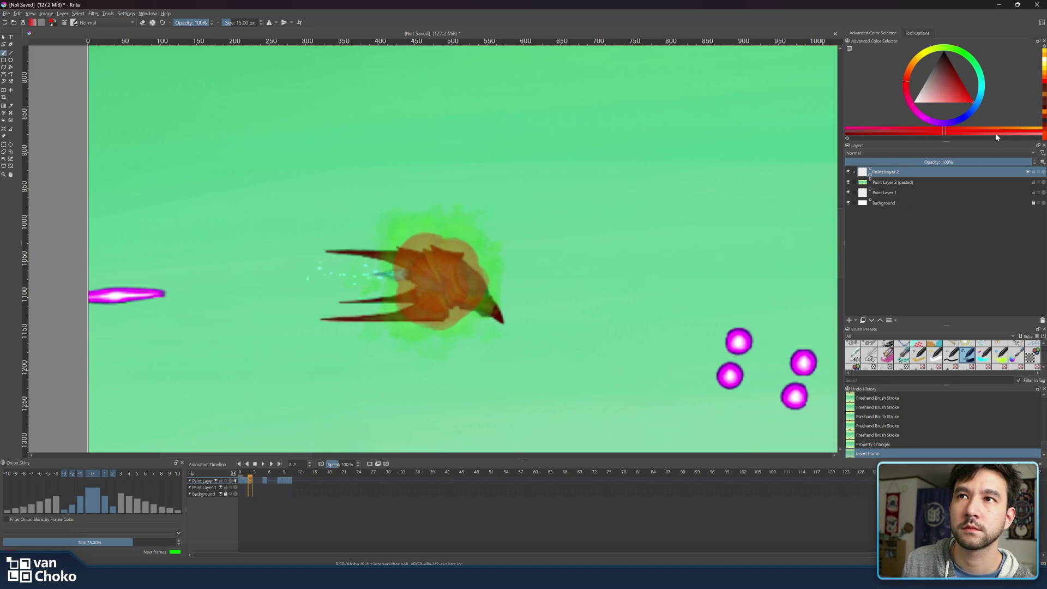
Paint a red patch over the shape, hide the pasted green-background layer, and extend the red ring around the top.
{"action": "left_click", "coordinate": [907, 80]}
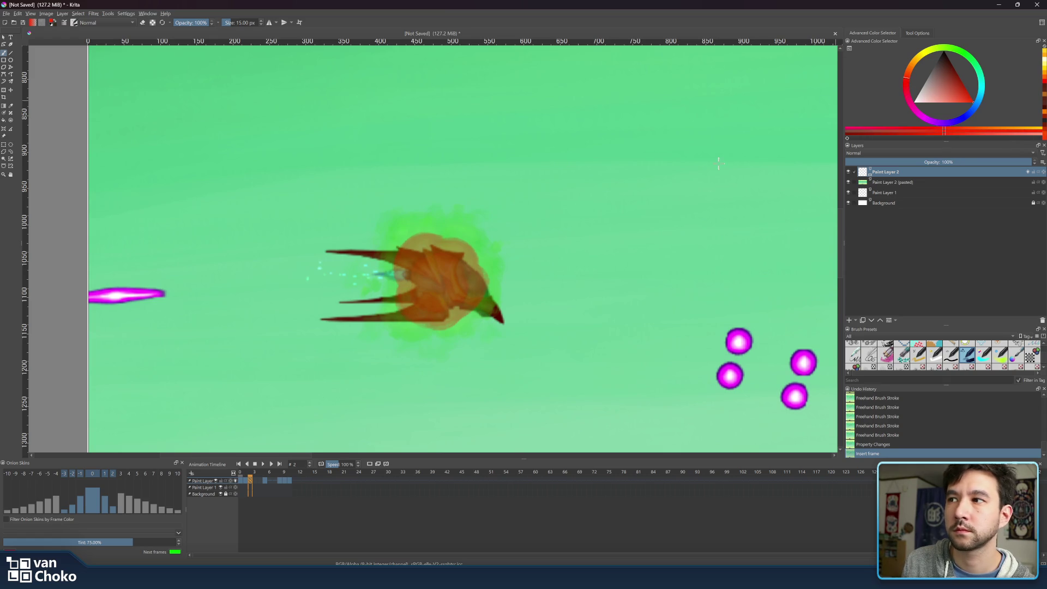
{"action": "mouse_move", "coordinate": [428, 231]}
{"action": "left_mouse_down"}
{"action": "mouse_move", "coordinate": [404, 246]}
{"action": "mouse_move", "coordinate": [396, 306]}
{"action": "mouse_move", "coordinate": [434, 330]}
{"action": "mouse_move", "coordinate": [455, 321]}
{"action": "left_mouse_up"}
{"action": "key", "text": "bracketright"}
{"action": "key", "text": "bracketright"}
{"action": "key", "text": "bracketright"}
{"action": "key", "text": "bracketright"}
{"action": "left_click", "coordinate": [848, 182]}
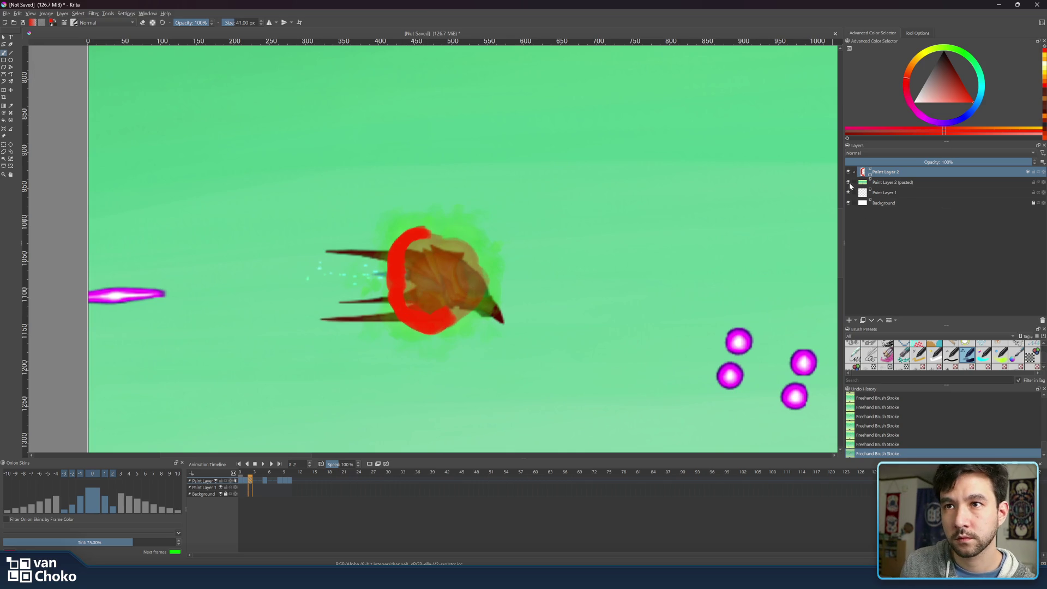
{"action": "mouse_move", "coordinate": [422, 236]}
{"action": "left_mouse_down"}
{"action": "mouse_move", "coordinate": [483, 251]}
{"action": "mouse_move", "coordinate": [459, 232]}
{"action": "mouse_move", "coordinate": [477, 244]}
{"action": "mouse_move", "coordinate": [488, 270]}
{"action": "mouse_move", "coordinate": [483, 305]}
{"action": "mouse_move", "coordinate": [494, 295]}
{"action": "mouse_move", "coordinate": [433, 327]}
{"action": "mouse_move", "coordinate": [395, 314]}
{"action": "mouse_move", "coordinate": [404, 328]}
{"action": "mouse_move", "coordinate": [393, 257]}
{"action": "mouse_move", "coordinate": [390, 267]}
{"action": "mouse_move", "coordinate": [403, 243]}
{"action": "mouse_move", "coordinate": [432, 232]}
{"action": "mouse_move", "coordinate": [395, 262]}
{"action": "mouse_move", "coordinate": [398, 327]}
{"action": "mouse_move", "coordinate": [493, 319]}
{"action": "mouse_move", "coordinate": [478, 247]}
{"action": "mouse_move", "coordinate": [449, 231]}
{"action": "mouse_move", "coordinate": [404, 240]}
{"action": "mouse_move", "coordinate": [392, 309]}
{"action": "left_mouse_up"}
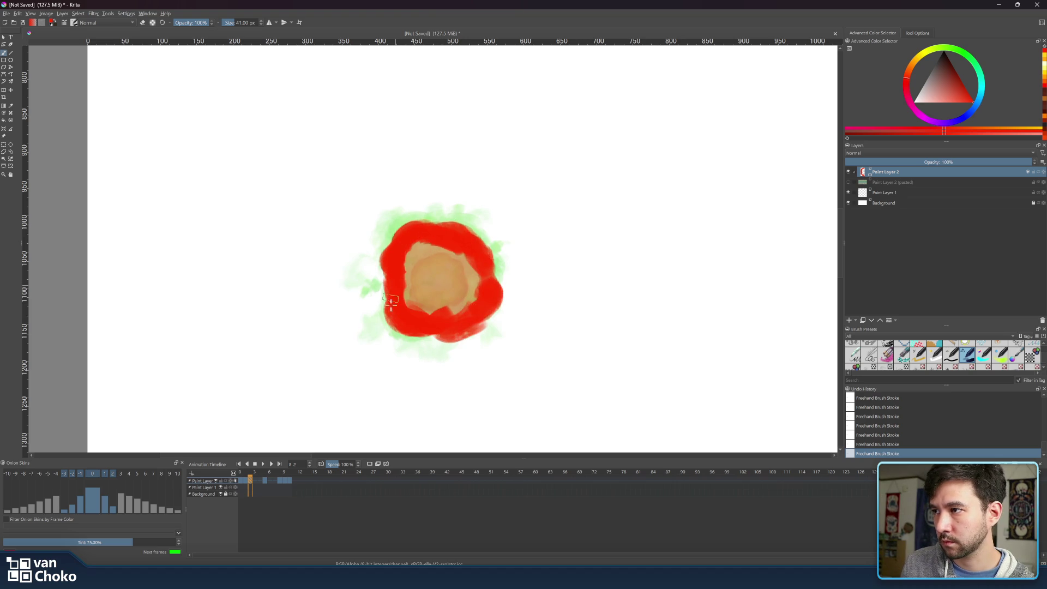
Fill the tan centre with red, then move the frame 5 keyframe to frame 4 and view frame 8.
{"action": "left_click_drag", "start_coordinate": [407, 271], "coordinate": [481, 284]}
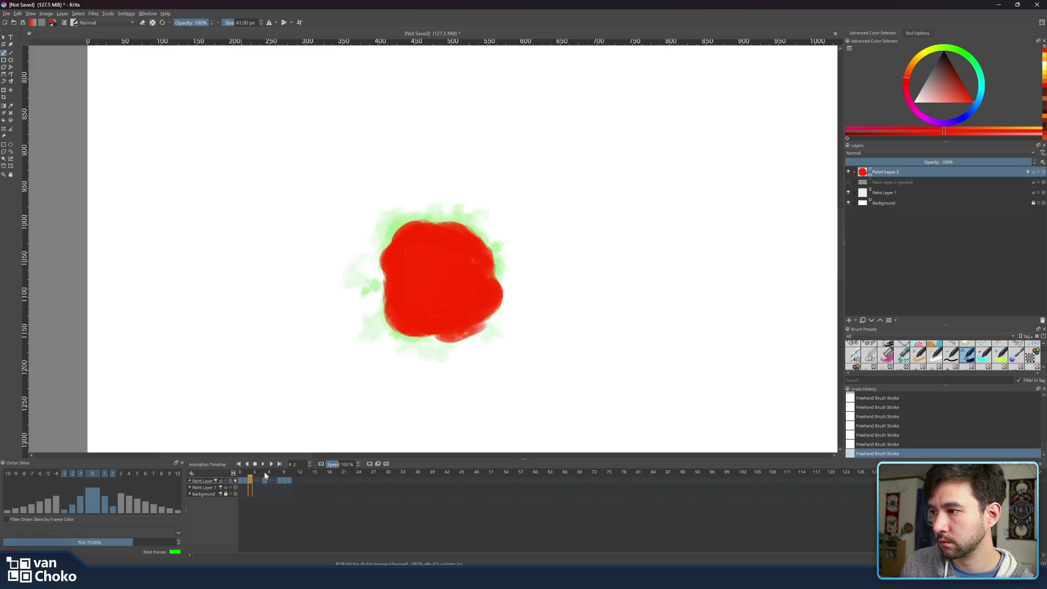
{"action": "left_click", "coordinate": [265, 481]}
{"action": "left_click_drag", "start_coordinate": [264, 480], "coordinate": [277, 479]}
{"action": "left_click", "coordinate": [278, 481]}
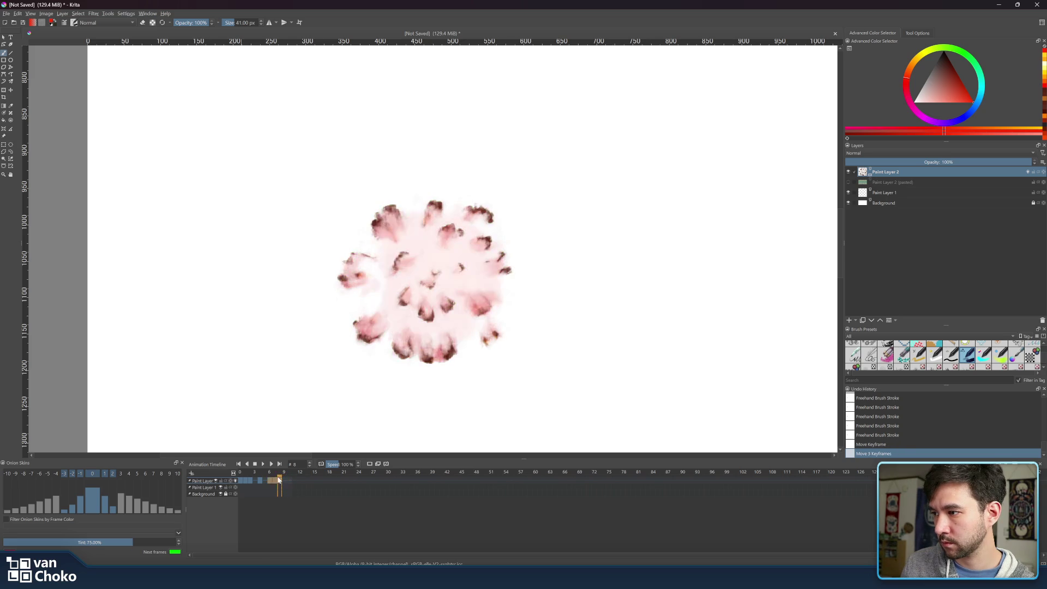
Remove two held frames at frame 10 so later keyframes shift earlier, then step back to frame 5.
{"action": "right_click", "coordinate": [289, 480]}
{"action": "mouse_move", "coordinate": [336, 548]}
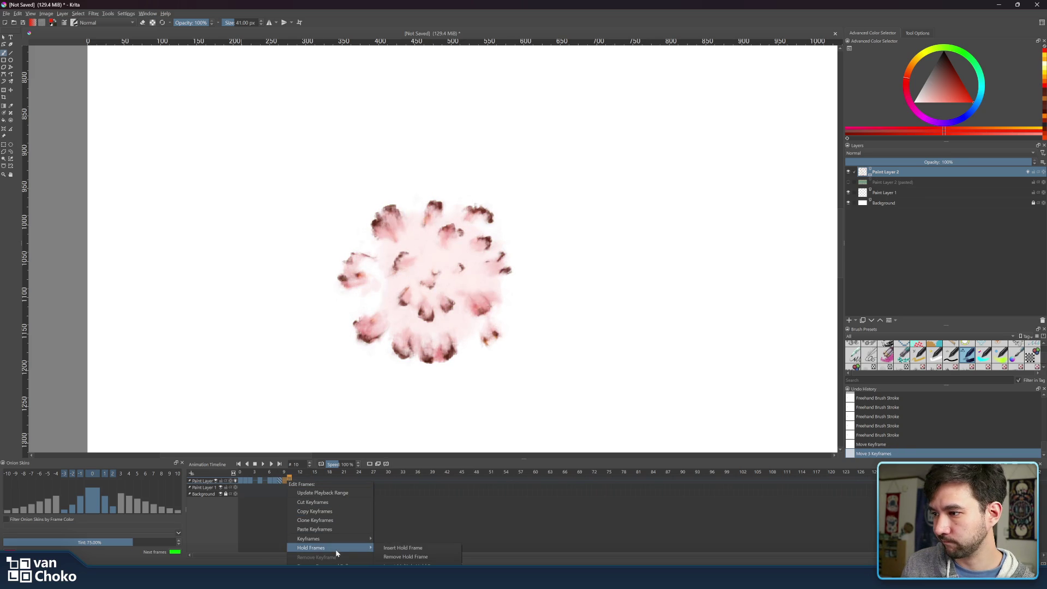
{"action": "left_click", "coordinate": [403, 557]}
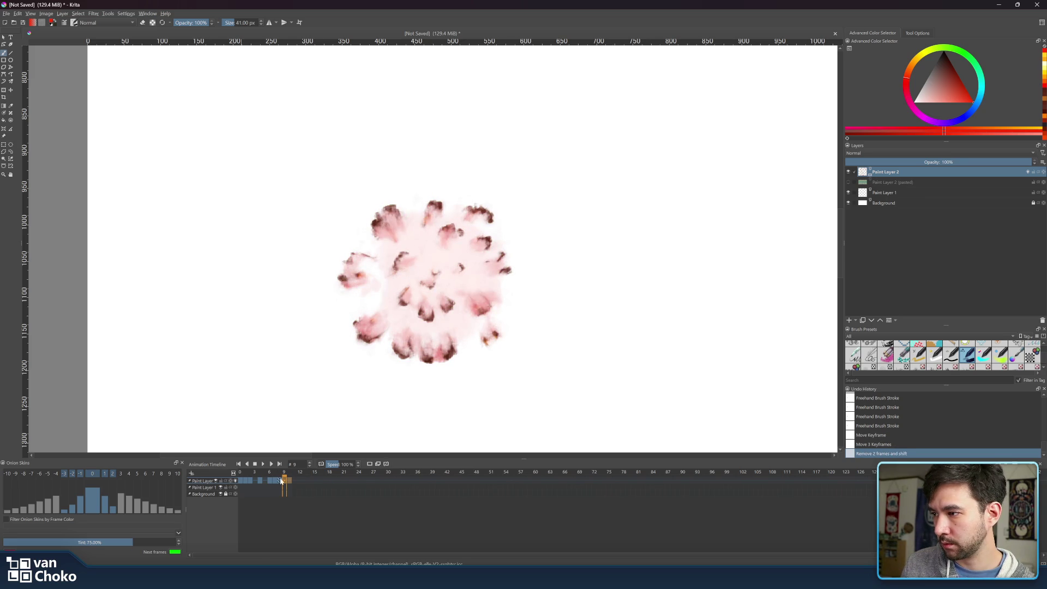
{"action": "left_click", "coordinate": [265, 464]}
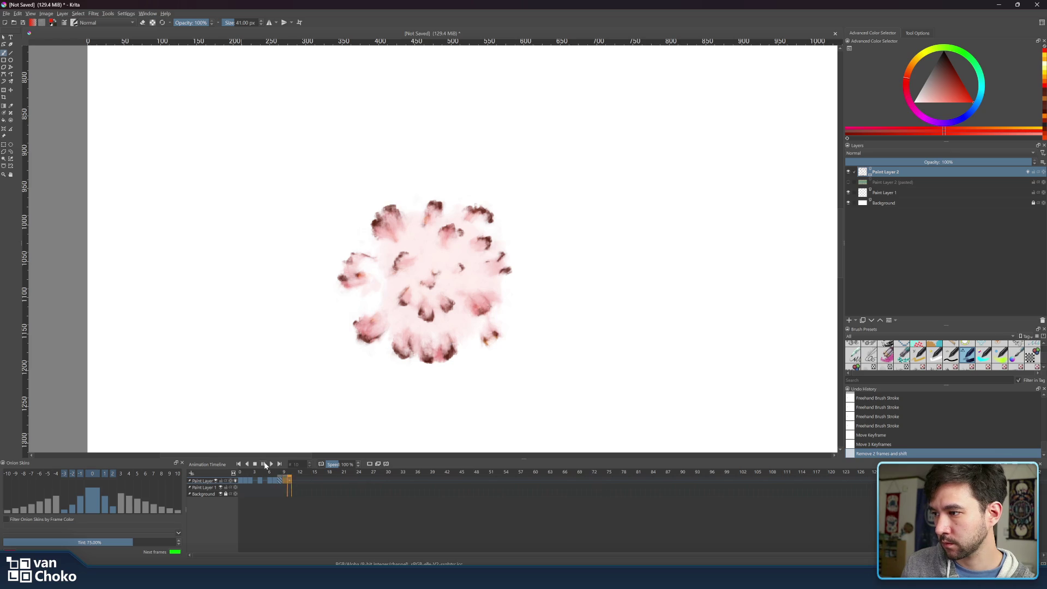
{"action": "mouse_move", "coordinate": [243, 470]}
{"action": "left_mouse_down"}
{"action": "mouse_move", "coordinate": [277, 473]}
{"action": "mouse_move", "coordinate": [240, 470]}
{"action": "left_mouse_up"}
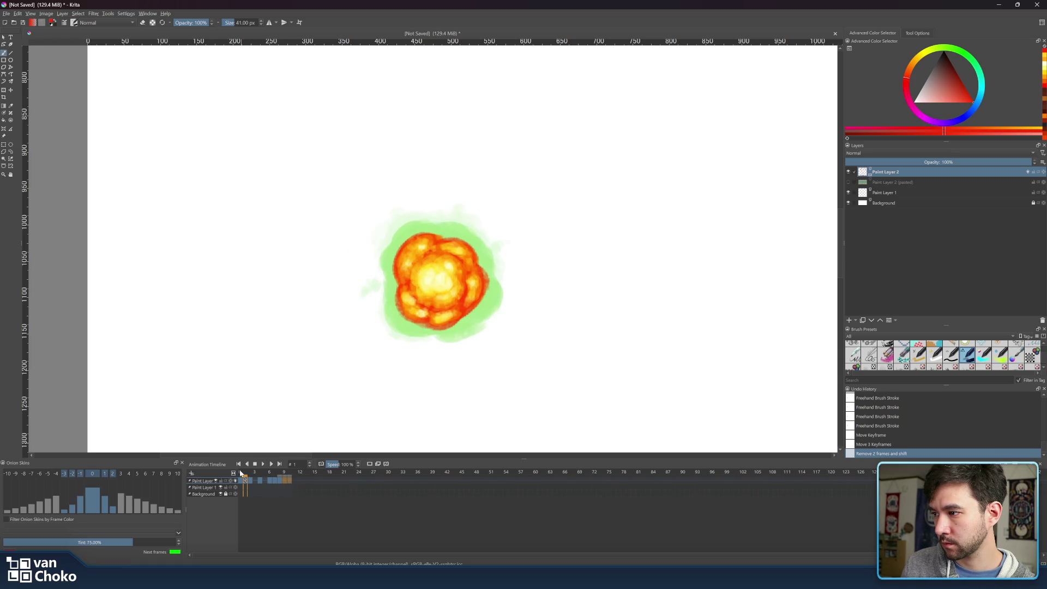
Play the explosion animation twice to review the timing, then check the pink smoke frame.
{"action": "left_click", "coordinate": [263, 464]}
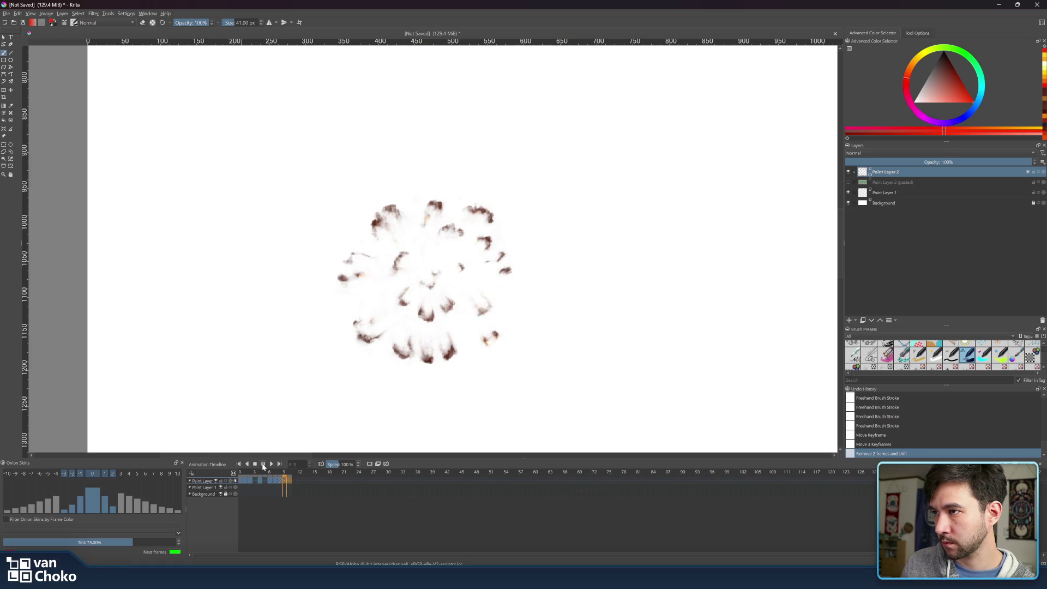
{"action": "left_click", "coordinate": [262, 464]}
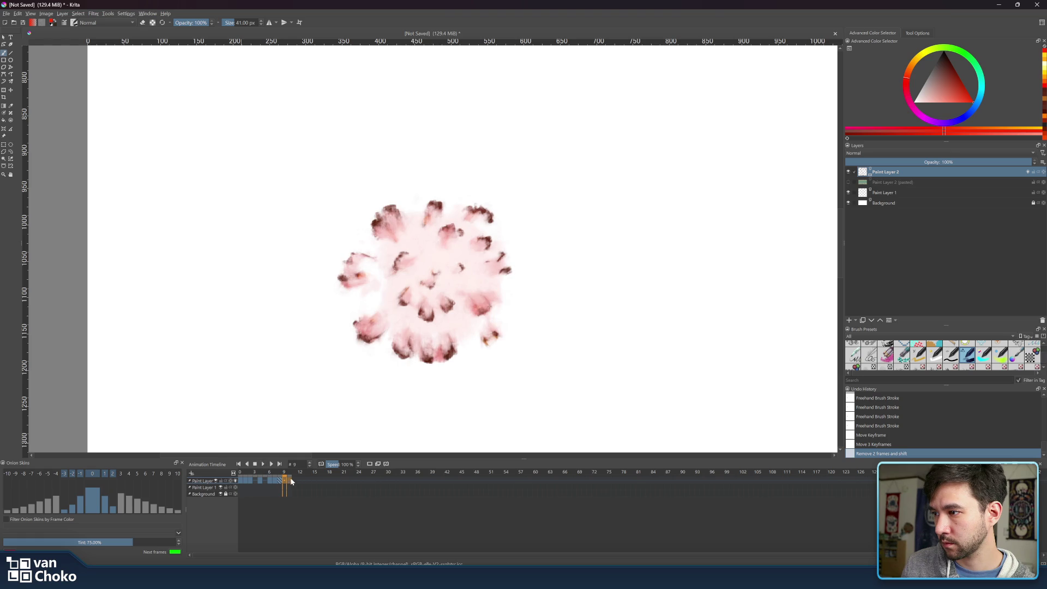
{"action": "left_click", "coordinate": [264, 463]}
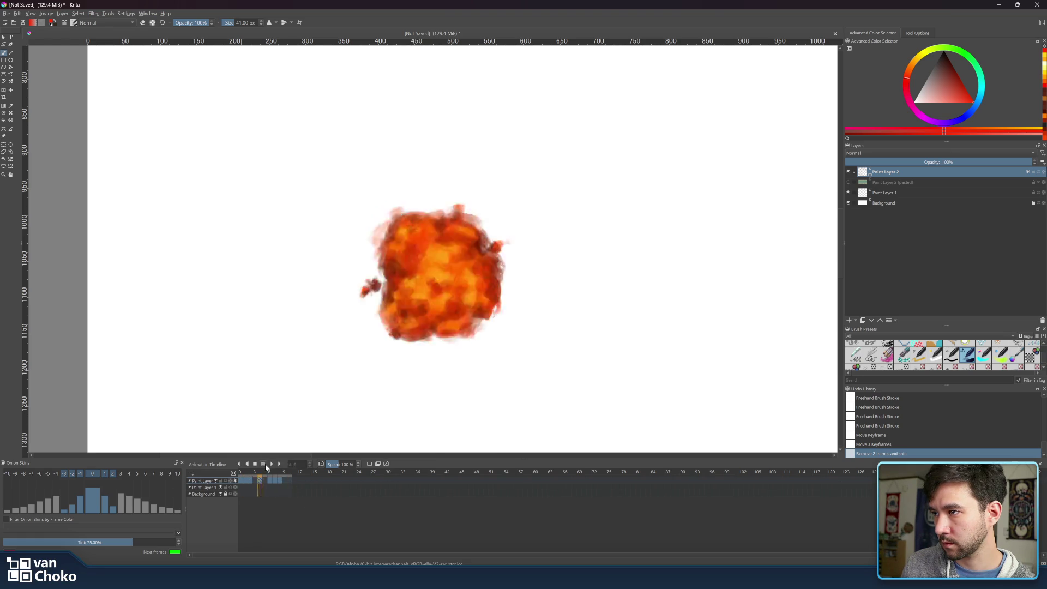
{"action": "left_click", "coordinate": [265, 464]}
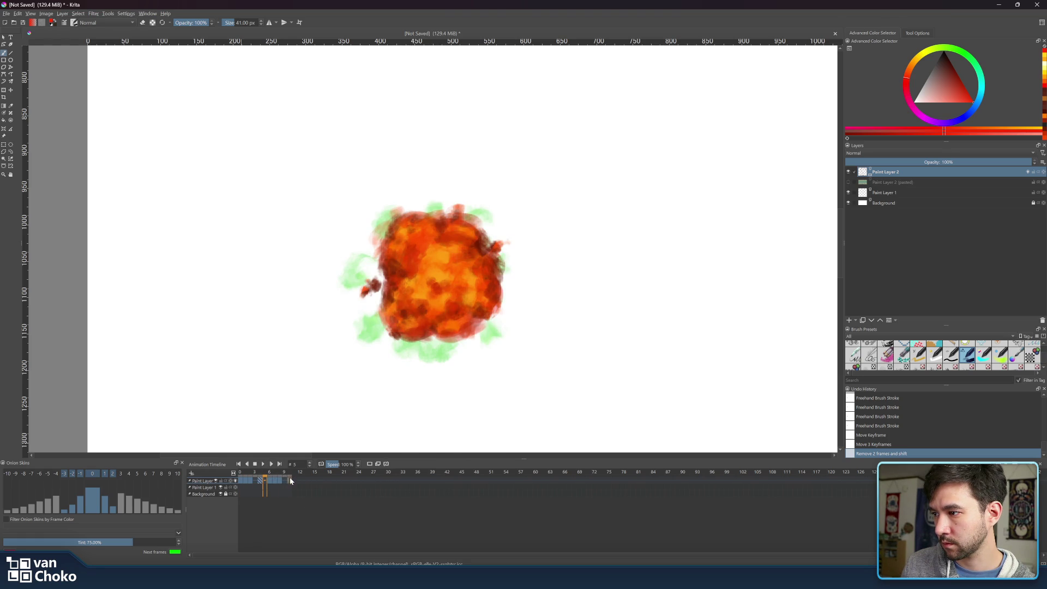
{"action": "left_click", "coordinate": [289, 478]}
{"action": "right_click", "coordinate": [290, 477]}
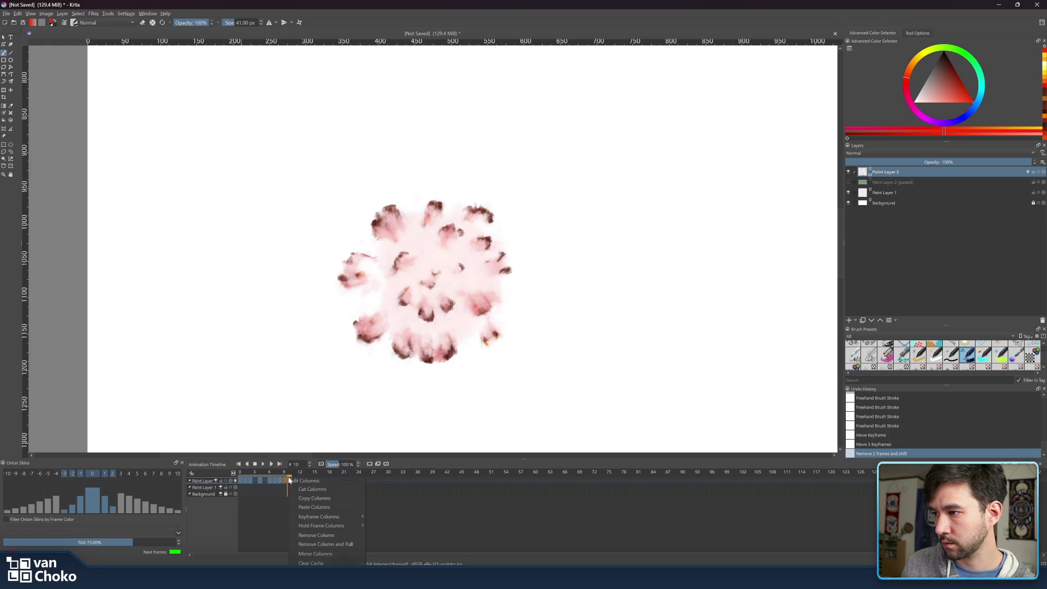
{"action": "left_click", "coordinate": [523, 508]}
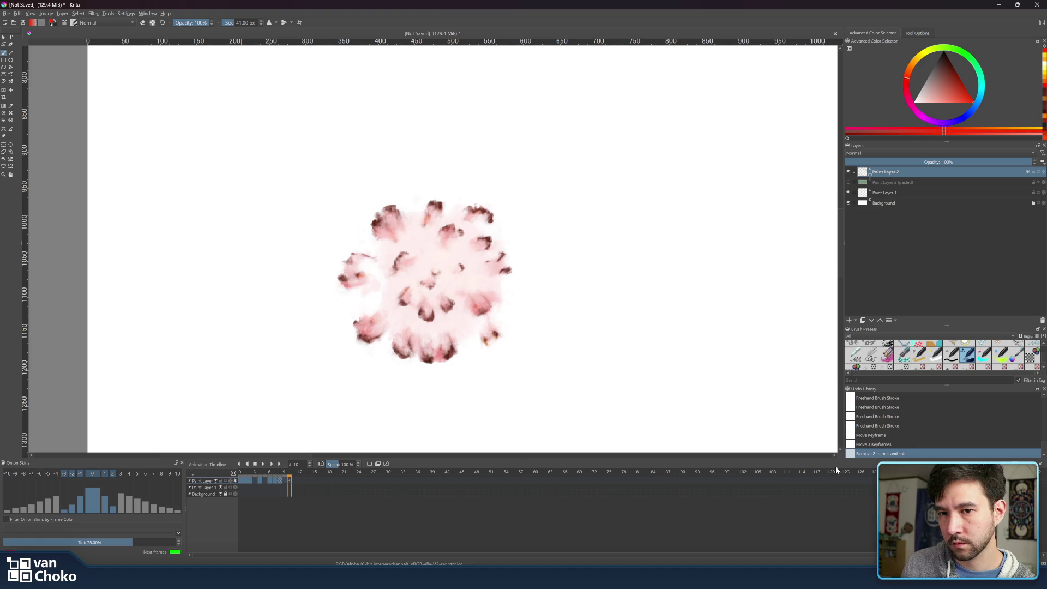
Review the red blob on frames 3 and 2 against the explosion, then pick a darker red.
{"action": "left_click", "coordinate": [254, 472]}
{"action": "left_click", "coordinate": [264, 465]}
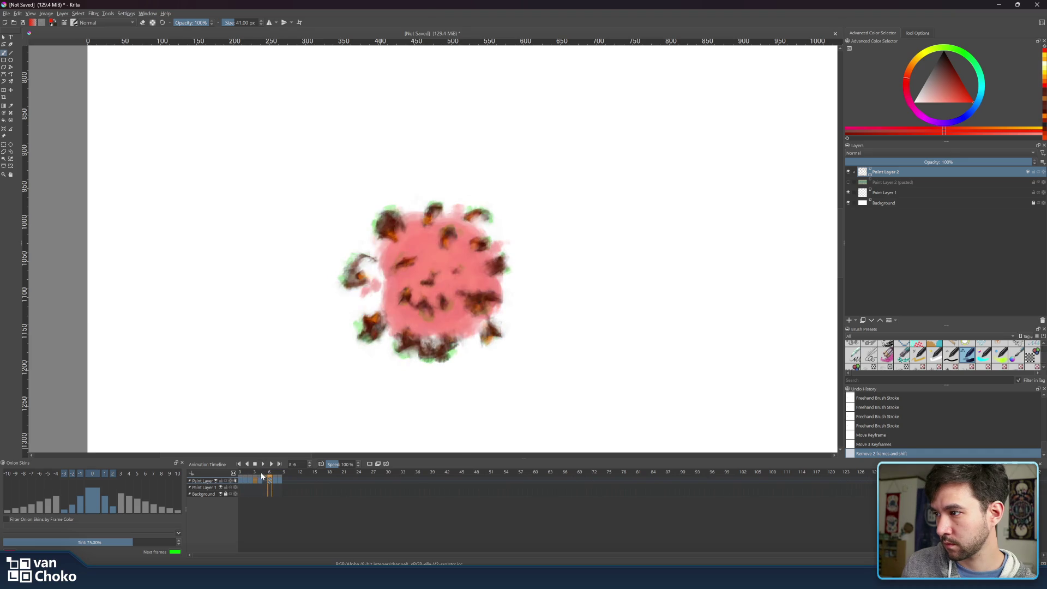
{"action": "left_click", "coordinate": [254, 473]}
{"action": "left_click_drag", "start_coordinate": [255, 473], "coordinate": [258, 476]}
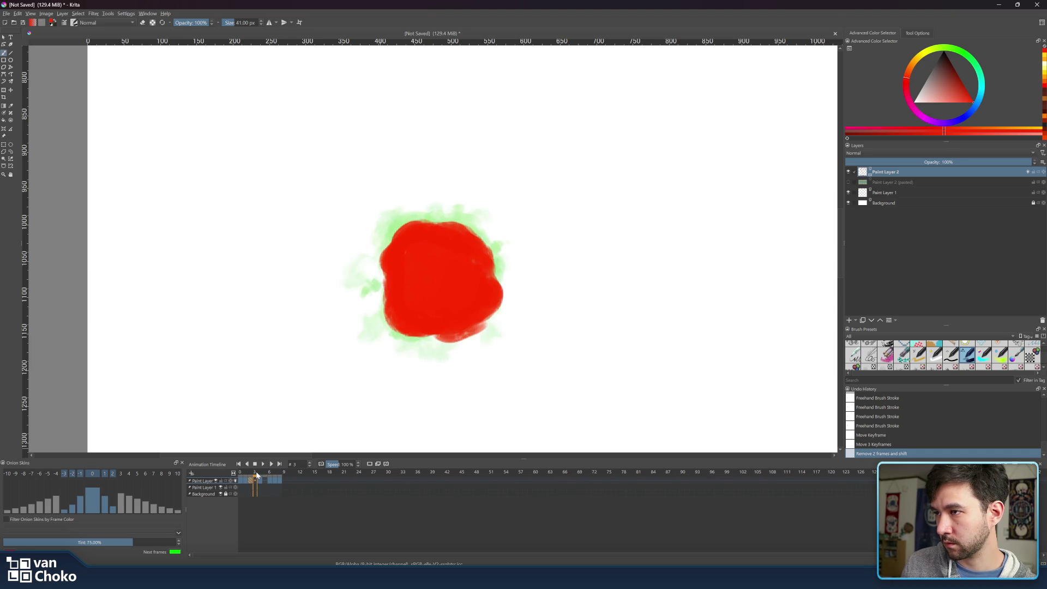
{"action": "left_click_drag", "start_coordinate": [253, 474], "coordinate": [251, 475]}
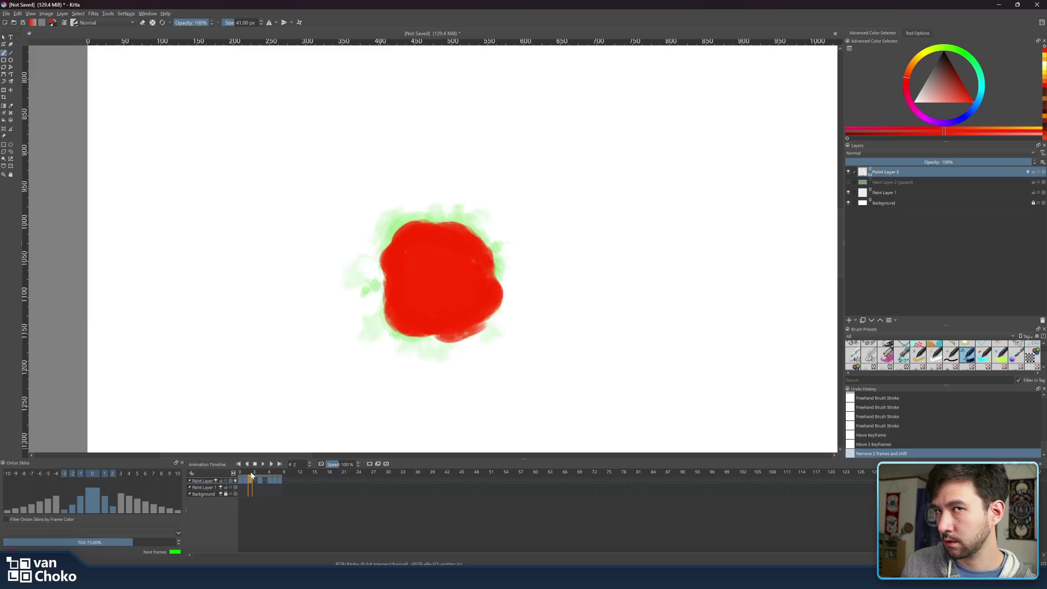
{"action": "left_click_drag", "start_coordinate": [969, 91], "coordinate": [967, 87]}
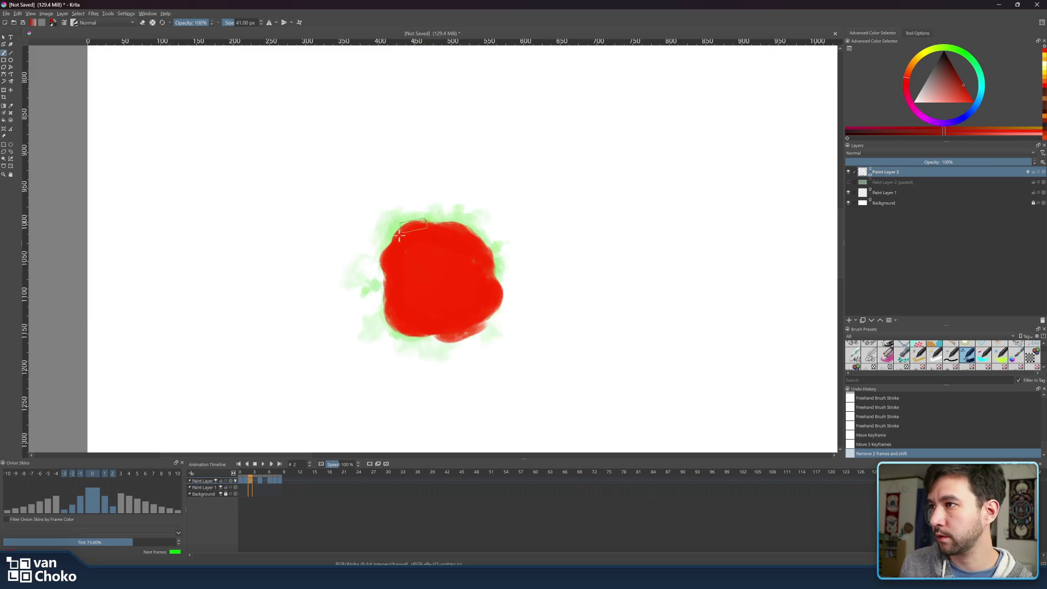
{"action": "left_click", "coordinate": [1044, 174]}
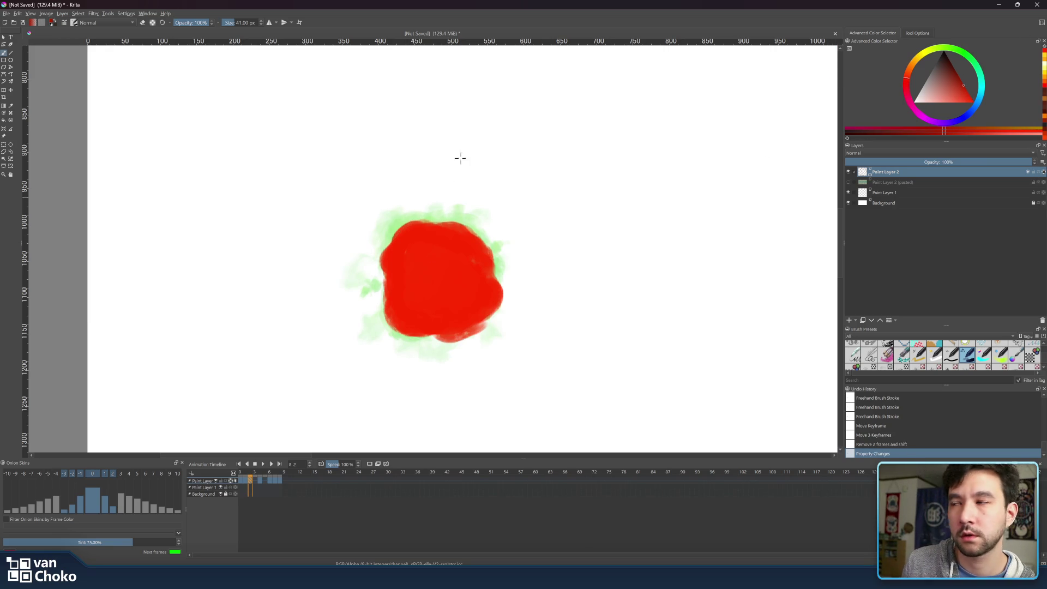
Shade the red blob's upper-left edge, interior and lower-left with darker red, then compare against frame 4.
{"action": "mouse_move", "coordinate": [423, 218]}
{"action": "left_mouse_down"}
{"action": "mouse_move", "coordinate": [392, 240]}
{"action": "mouse_move", "coordinate": [381, 312]}
{"action": "mouse_move", "coordinate": [394, 333]}
{"action": "mouse_move", "coordinate": [439, 335]}
{"action": "mouse_move", "coordinate": [430, 323]}
{"action": "mouse_move", "coordinate": [456, 343]}
{"action": "left_mouse_up"}
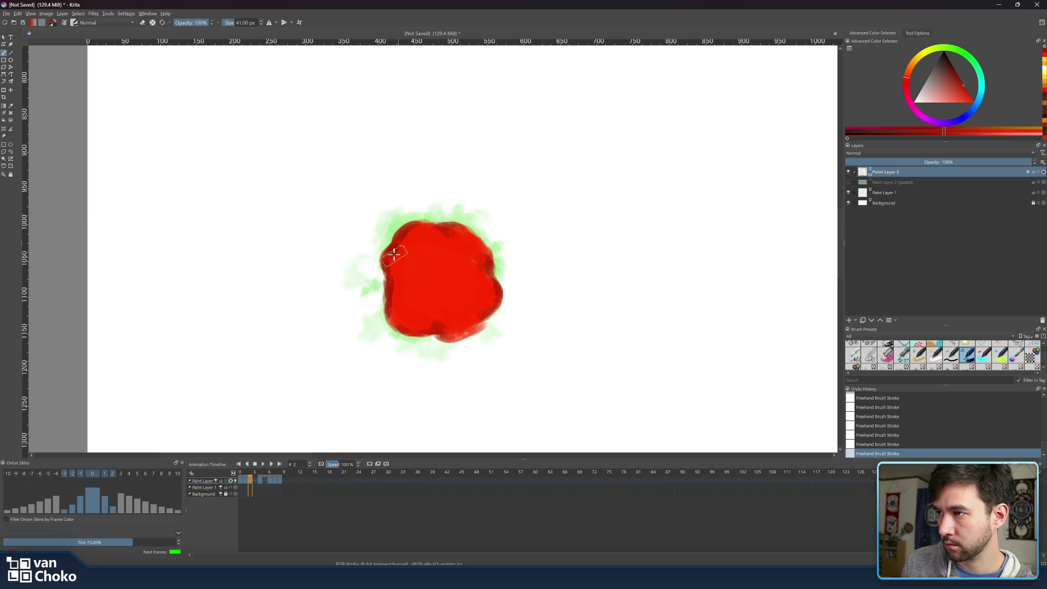
{"action": "mouse_move", "coordinate": [407, 255]}
{"action": "left_mouse_down"}
{"action": "mouse_move", "coordinate": [421, 234]}
{"action": "mouse_move", "coordinate": [437, 236]}
{"action": "left_mouse_up"}
{"action": "mouse_move", "coordinate": [401, 286]}
{"action": "left_mouse_down"}
{"action": "mouse_move", "coordinate": [407, 302]}
{"action": "mouse_move", "coordinate": [400, 290]}
{"action": "mouse_move", "coordinate": [428, 304]}
{"action": "mouse_move", "coordinate": [468, 285]}
{"action": "mouse_move", "coordinate": [479, 299]}
{"action": "mouse_move", "coordinate": [440, 342]}
{"action": "mouse_move", "coordinate": [482, 326]}
{"action": "left_mouse_up"}
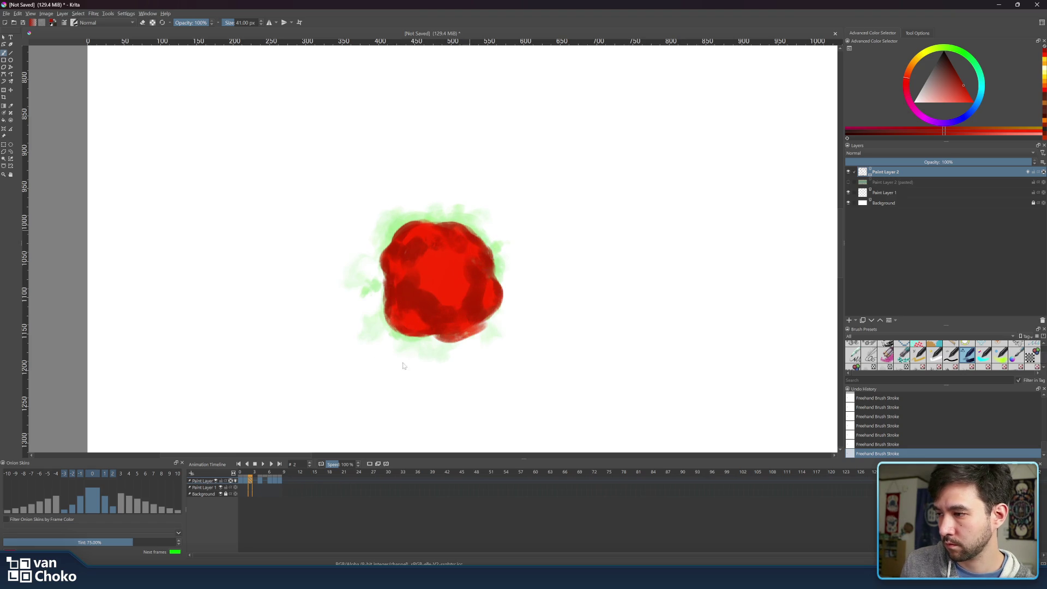
{"action": "right_click", "coordinate": [423, 321]}
{"action": "left_click", "coordinate": [260, 475]}
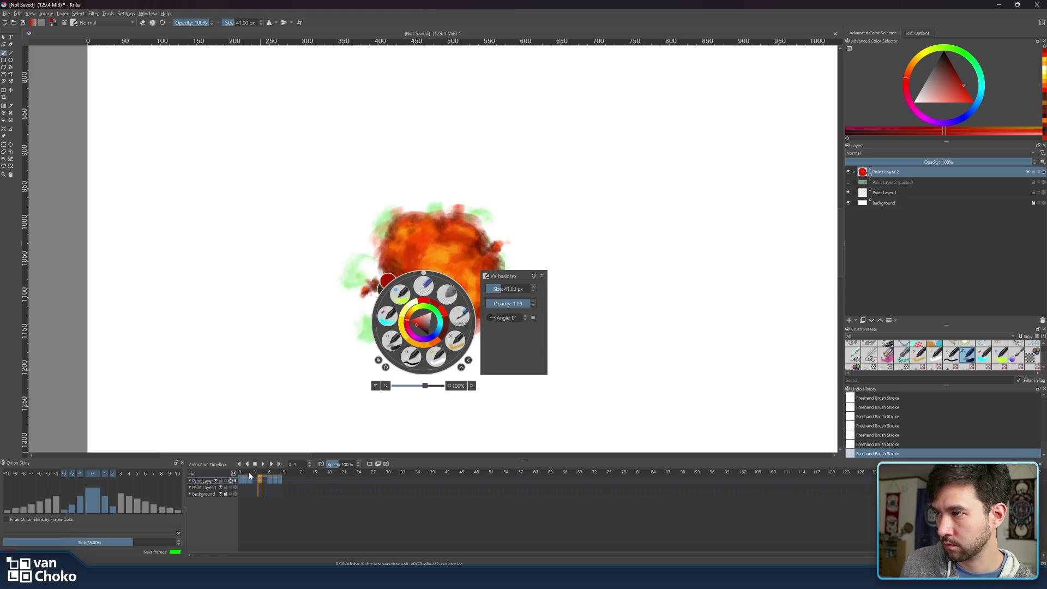
{"action": "left_click", "coordinate": [249, 478]}
{"action": "left_click", "coordinate": [450, 383]}
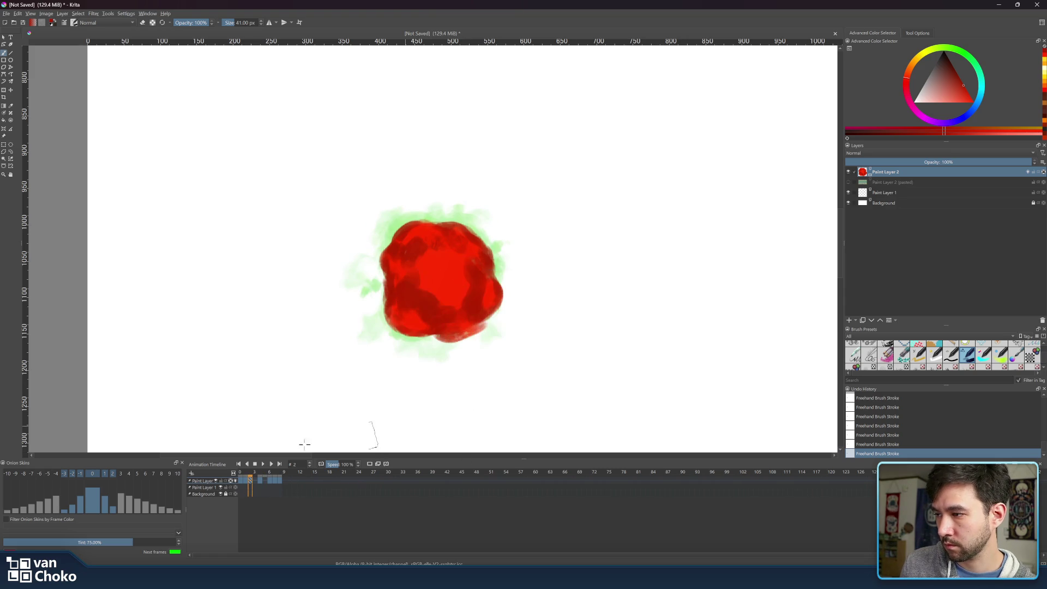
Compare frame 2 with frame 4, then choose an orange colour and shrink the brush to 20 px.
{"action": "left_click", "coordinate": [249, 475]}
{"action": "left_click", "coordinate": [259, 479]}
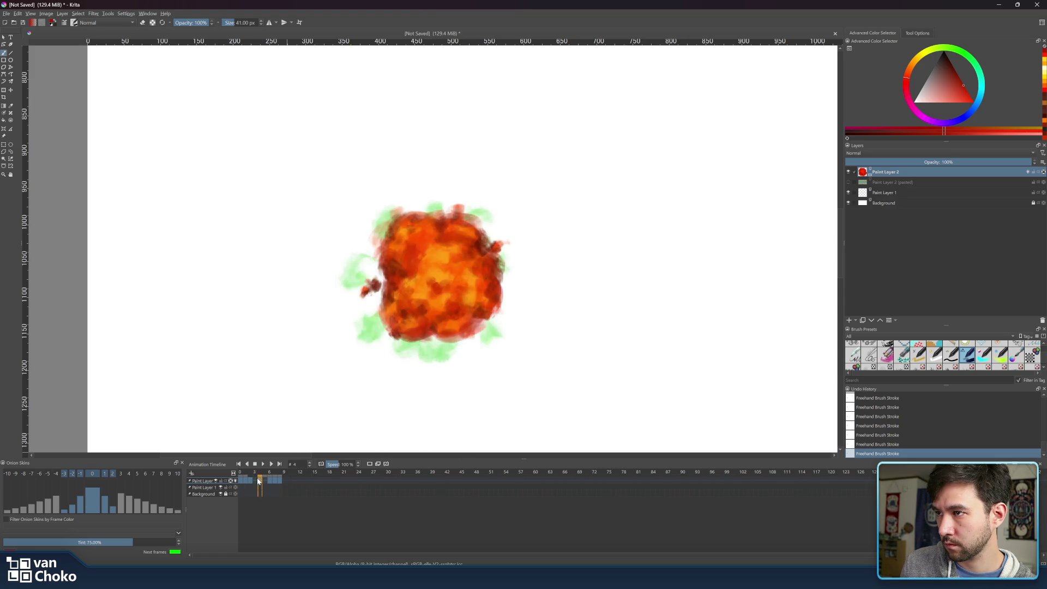
{"action": "left_click", "coordinate": [251, 479]}
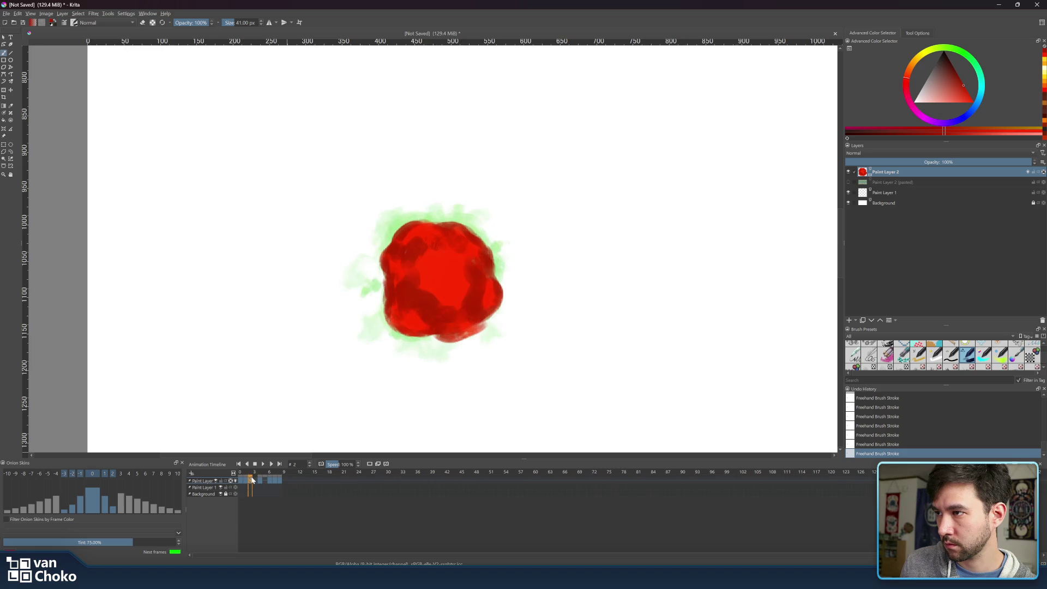
{"action": "left_click", "coordinate": [912, 73]}
{"action": "left_click", "coordinate": [976, 103]}
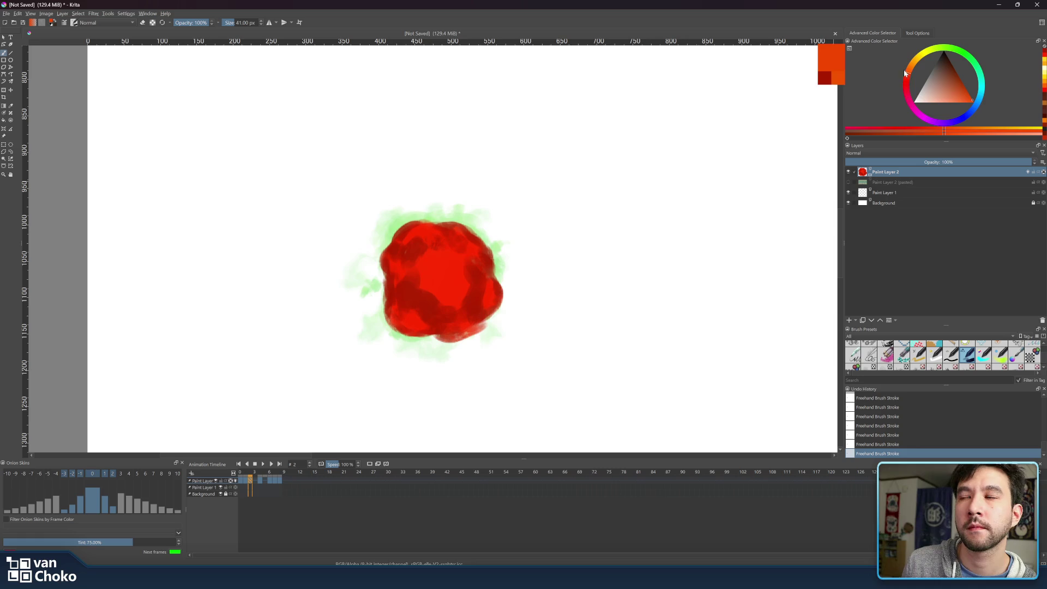
{"action": "key", "text": "bracketleft"}
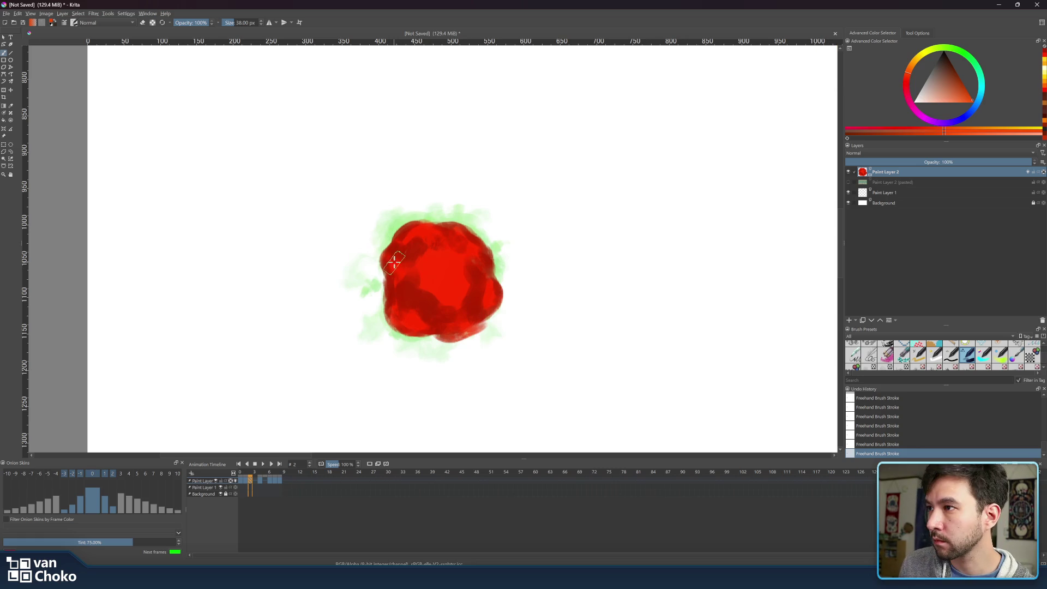
{"action": "key", "text": "bracketleft"}
{"action": "key", "text": "bracketleft"}
{"action": "key", "text": "bracketleft"}
{"action": "left_click", "coordinate": [248, 477]}
Paint orange and brighter orange into the blob's upper-left and left, then broad 35 px strokes in the centre.
{"action": "mouse_move", "coordinate": [402, 244]}
{"action": "left_mouse_down"}
{"action": "mouse_move", "coordinate": [426, 235]}
{"action": "mouse_move", "coordinate": [412, 237]}
{"action": "mouse_move", "coordinate": [419, 228]}
{"action": "left_mouse_up"}
{"action": "left_click", "coordinate": [969, 101]}
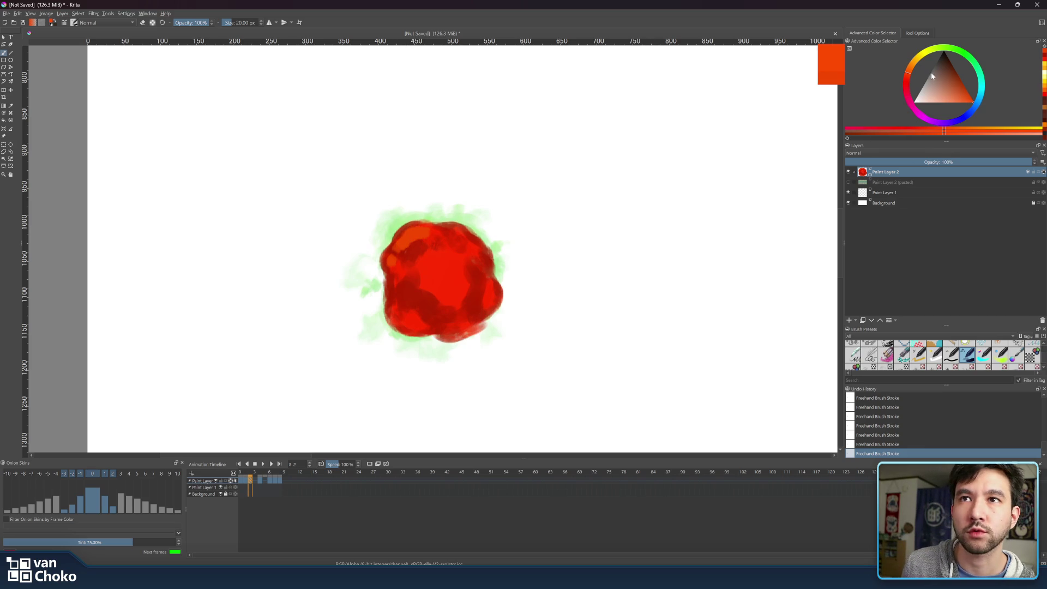
{"action": "mouse_move", "coordinate": [412, 232]}
{"action": "left_mouse_down"}
{"action": "mouse_move", "coordinate": [406, 243]}
{"action": "mouse_move", "coordinate": [428, 230]}
{"action": "left_mouse_up"}
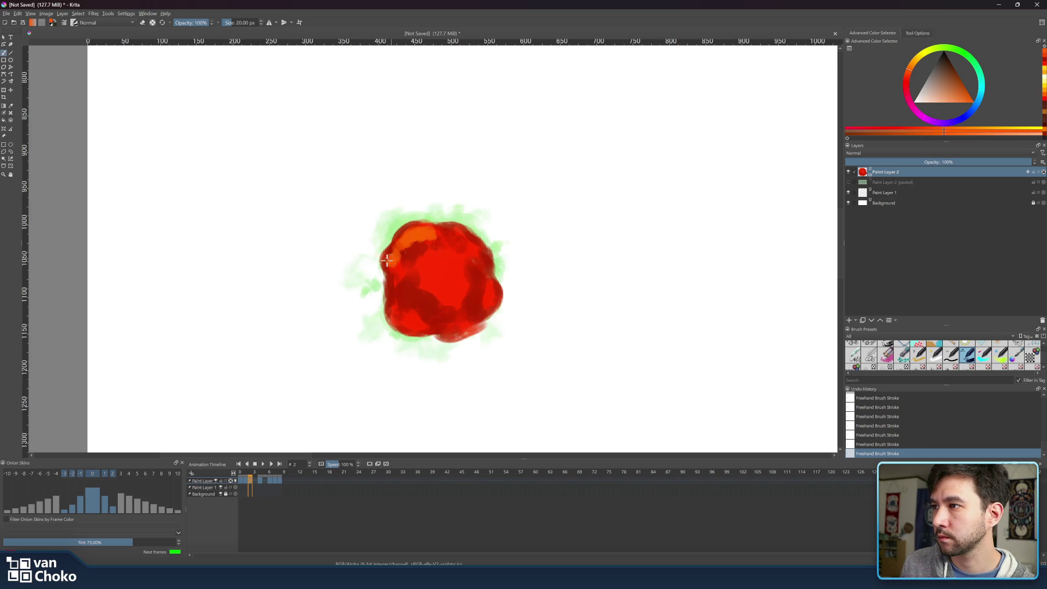
{"action": "left_click_drag", "start_coordinate": [391, 266], "coordinate": [398, 266]}
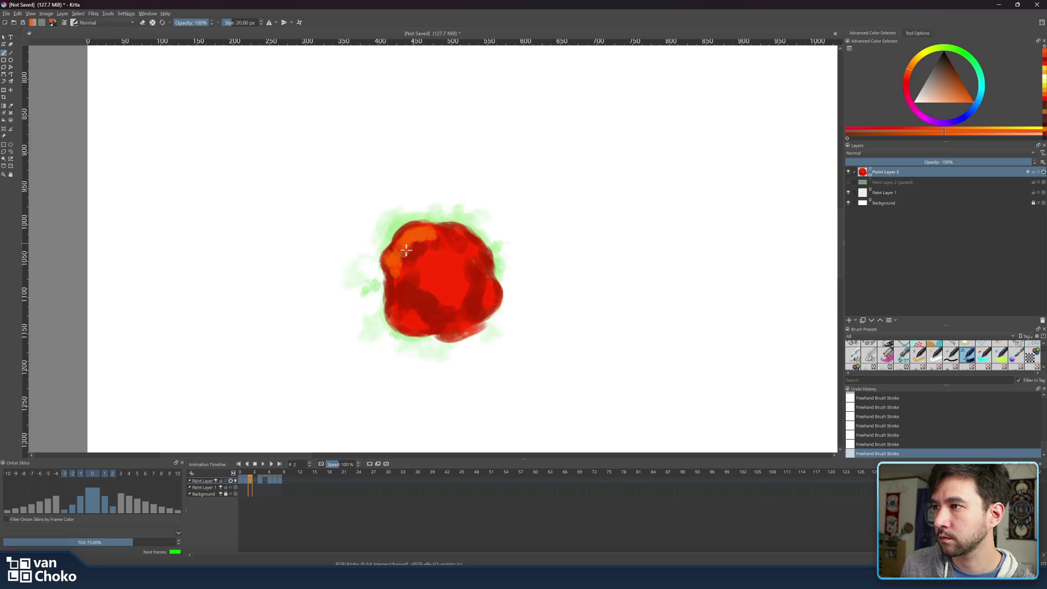
{"action": "key", "text": "bracketright"}
{"action": "key", "text": "bracketright"}
{"action": "key", "text": "bracketright"}
{"action": "mouse_move", "coordinate": [435, 261]}
{"action": "left_mouse_down"}
{"action": "mouse_move", "coordinate": [417, 289]}
{"action": "mouse_move", "coordinate": [460, 300]}
{"action": "mouse_move", "coordinate": [461, 286]}
{"action": "mouse_move", "coordinate": [431, 259]}
{"action": "mouse_move", "coordinate": [408, 279]}
{"action": "mouse_move", "coordinate": [468, 285]}
{"action": "mouse_move", "coordinate": [437, 279]}
{"action": "mouse_move", "coordinate": [461, 295]}
{"action": "mouse_move", "coordinate": [419, 300]}
{"action": "mouse_move", "coordinate": [448, 303]}
{"action": "left_mouse_up"}
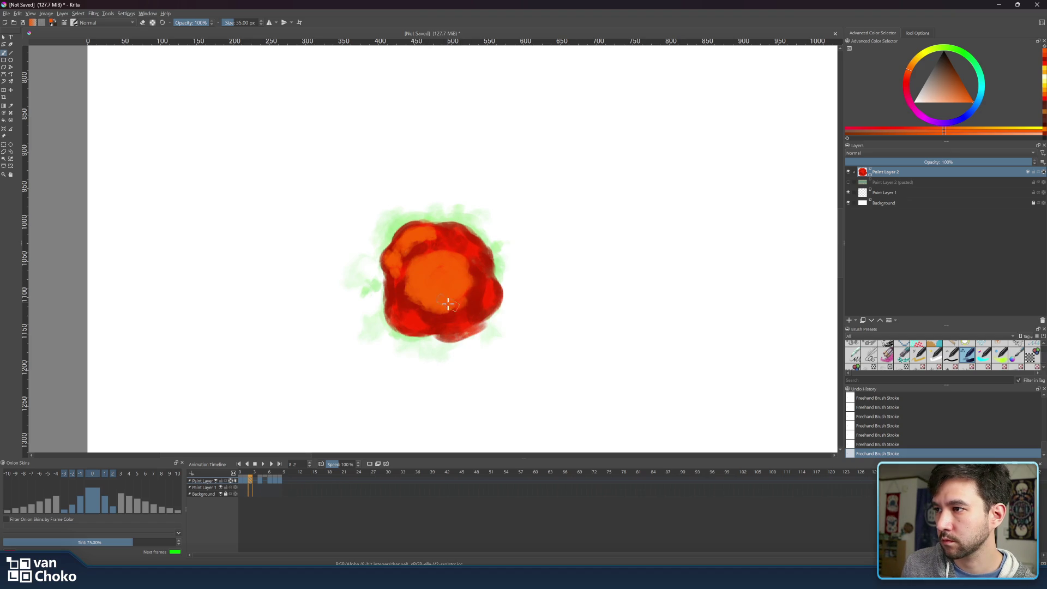
With a 20 px brush, blend orange into the blob's lower-left, lower edge and right of centre.
{"action": "key", "text": "bracketleft"}
{"action": "key", "text": "bracketleft"}
{"action": "key", "text": "bracketleft"}
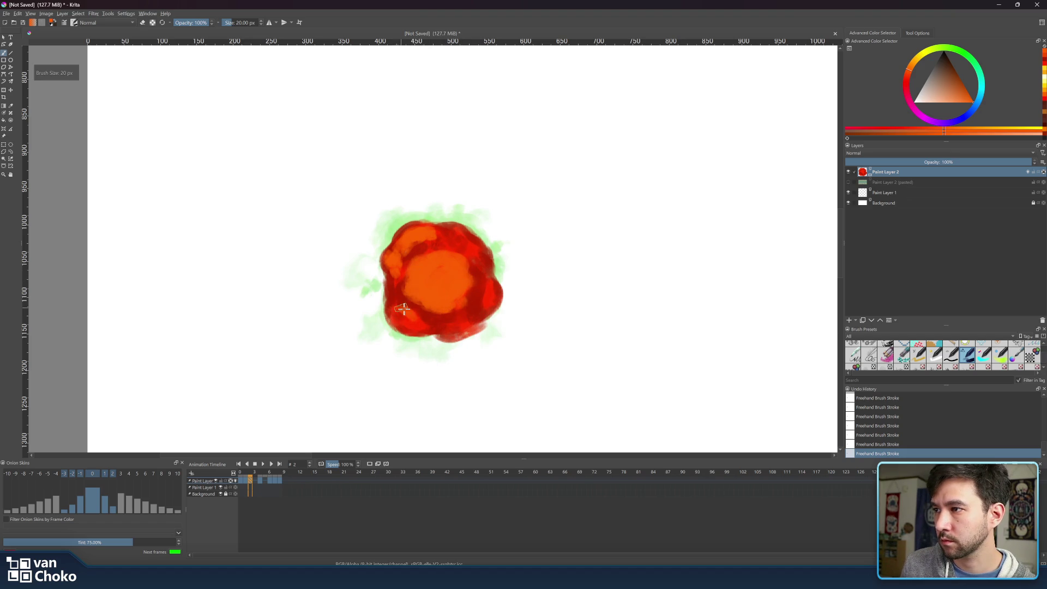
{"action": "mouse_move", "coordinate": [398, 307]}
{"action": "left_mouse_down"}
{"action": "mouse_move", "coordinate": [422, 327]}
{"action": "mouse_move", "coordinate": [409, 324]}
{"action": "mouse_move", "coordinate": [433, 323]}
{"action": "left_mouse_up"}
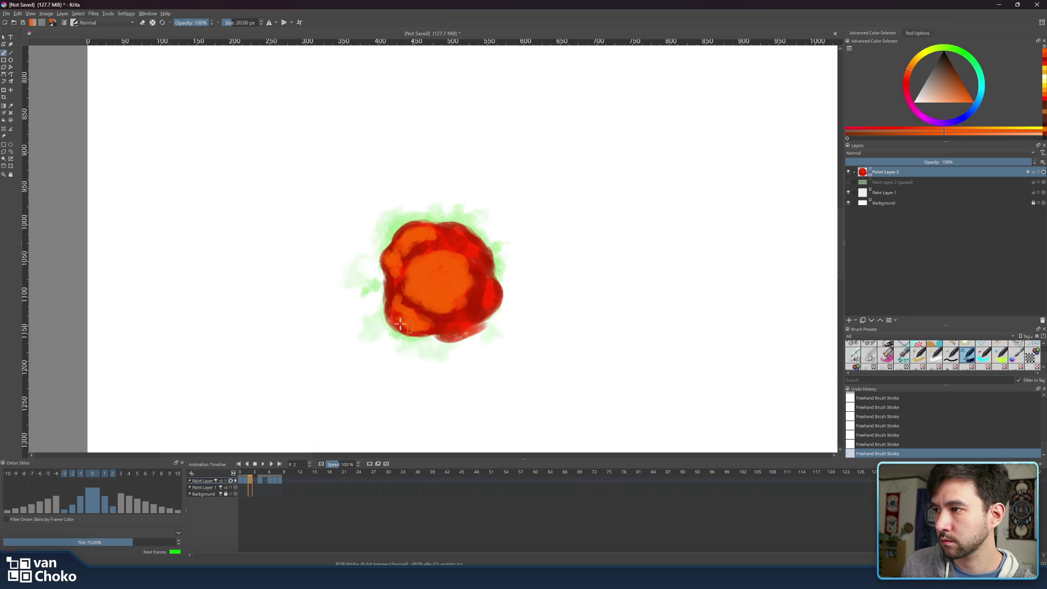
{"action": "mouse_move", "coordinate": [420, 324]}
{"action": "left_mouse_down"}
{"action": "mouse_move", "coordinate": [460, 325]}
{"action": "mouse_move", "coordinate": [461, 316]}
{"action": "left_mouse_up"}
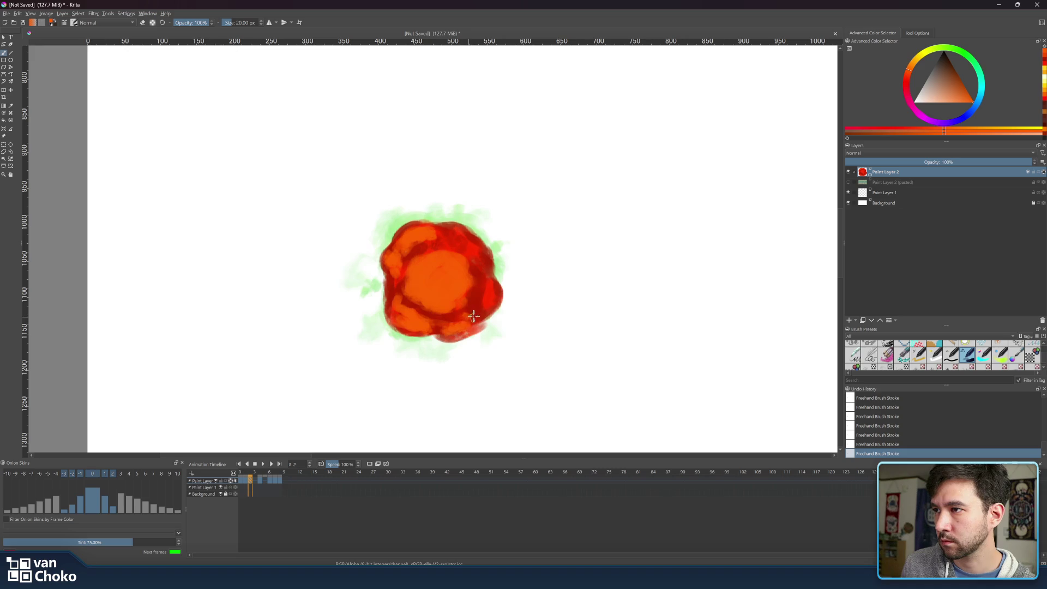
{"action": "mouse_move", "coordinate": [484, 300]}
{"action": "left_mouse_down"}
{"action": "mouse_move", "coordinate": [470, 284]}
{"action": "mouse_move", "coordinate": [471, 247]}
{"action": "mouse_move", "coordinate": [456, 229]}
{"action": "mouse_move", "coordinate": [449, 246]}
{"action": "mouse_move", "coordinate": [474, 247]}
{"action": "mouse_move", "coordinate": [459, 236]}
{"action": "mouse_move", "coordinate": [479, 249]}
{"action": "left_mouse_up"}
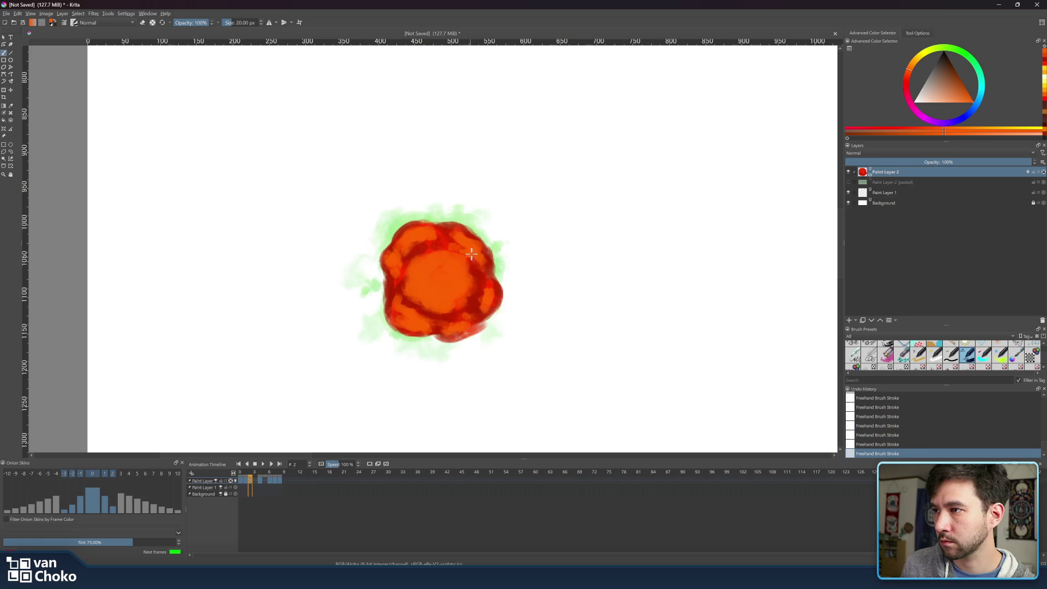
Add dark muted red swirls in the upper-right interior, then flip between frames to compare.
{"action": "left_click", "coordinate": [447, 266], "text": "ctrl"}
{"action": "left_click_drag", "start_coordinate": [437, 248], "coordinate": [472, 276]}
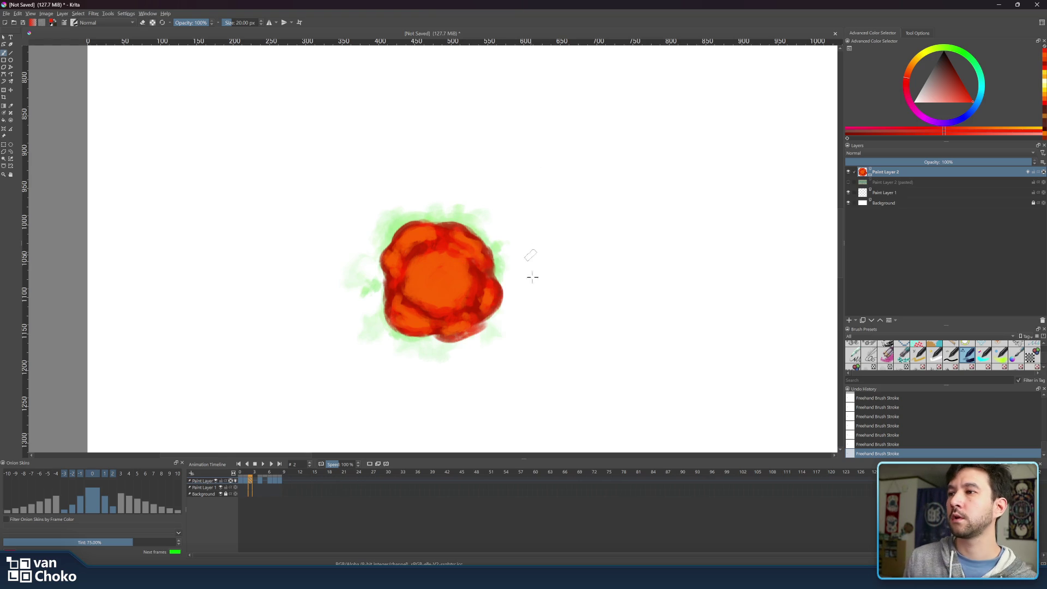
{"action": "left_click", "coordinate": [245, 469]}
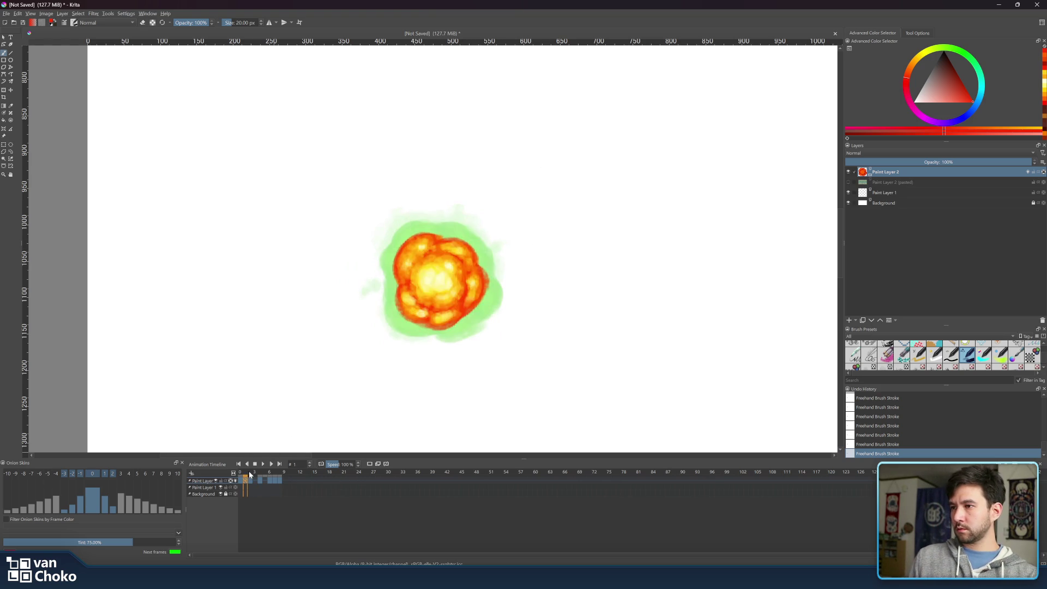
Compare frames 1, 2 and 4, sample an orange from the fireball, and return to frame 2.
{"action": "left_click", "coordinate": [250, 470]}
{"action": "left_click", "coordinate": [261, 472]}
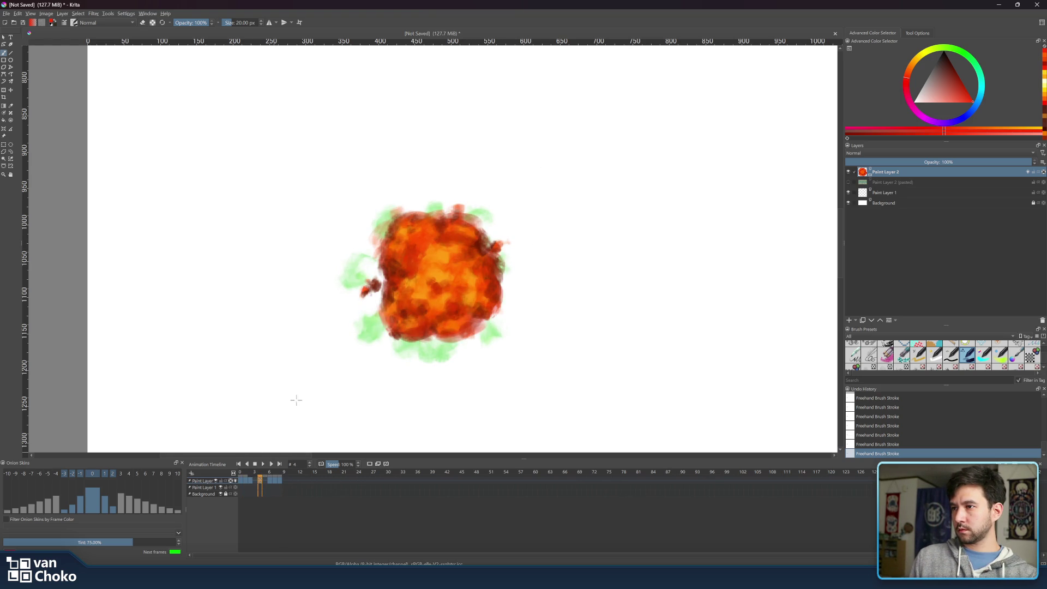
{"action": "left_click", "coordinate": [446, 265], "text": "ctrl"}
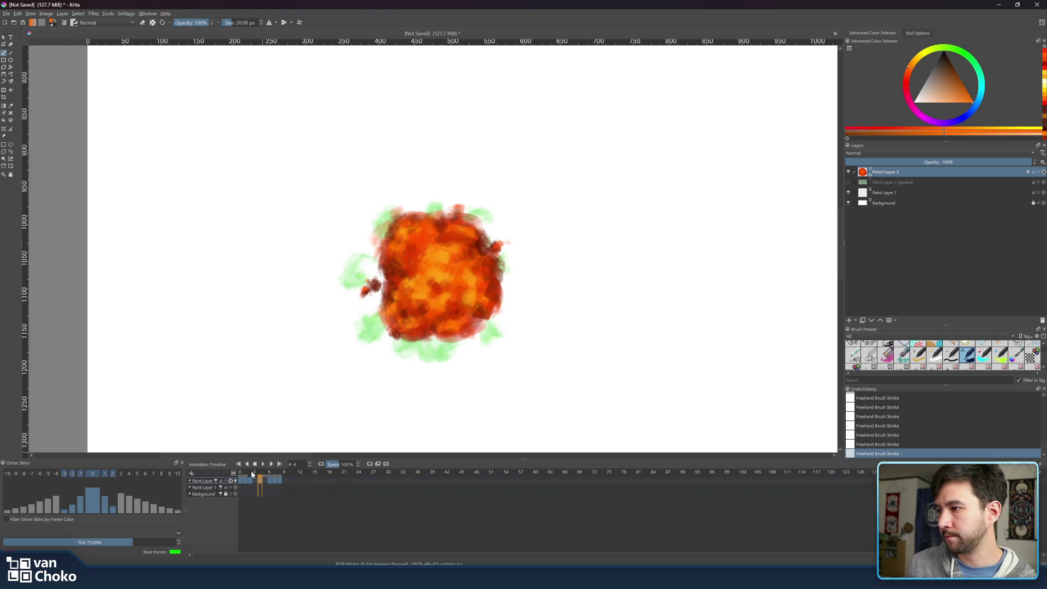
{"action": "left_click", "coordinate": [252, 473]}
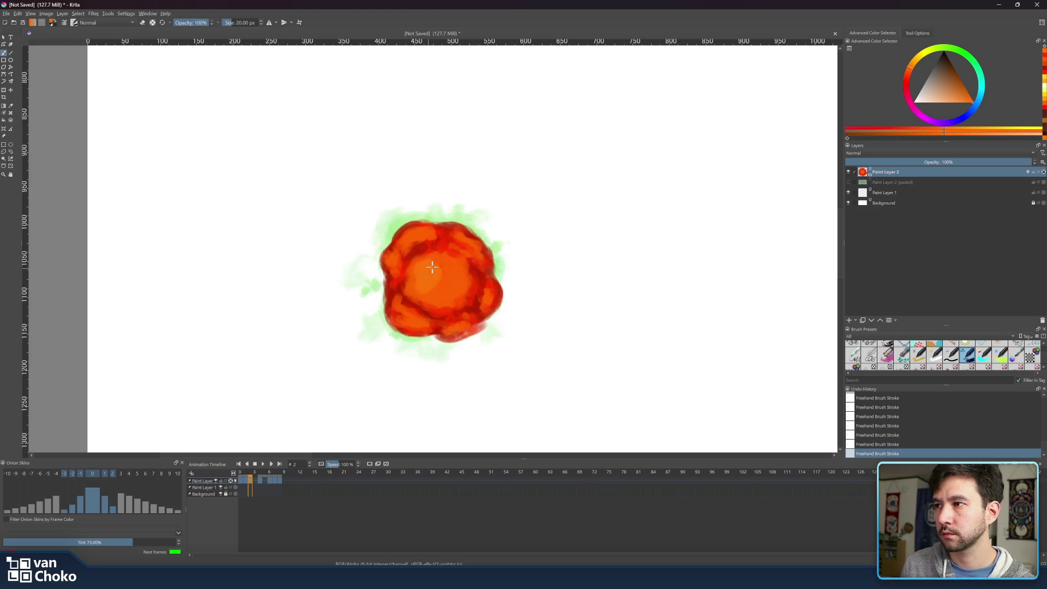
Dab lighter orange into the fireball centre and brighten its left edge, then shift the hue toward yellow-orange.
{"action": "mouse_move", "coordinate": [457, 288]}
{"action": "left_mouse_down"}
{"action": "mouse_move", "coordinate": [460, 278]}
{"action": "mouse_move", "coordinate": [439, 306]}
{"action": "mouse_move", "coordinate": [410, 292]}
{"action": "mouse_move", "coordinate": [453, 283]}
{"action": "left_mouse_up"}
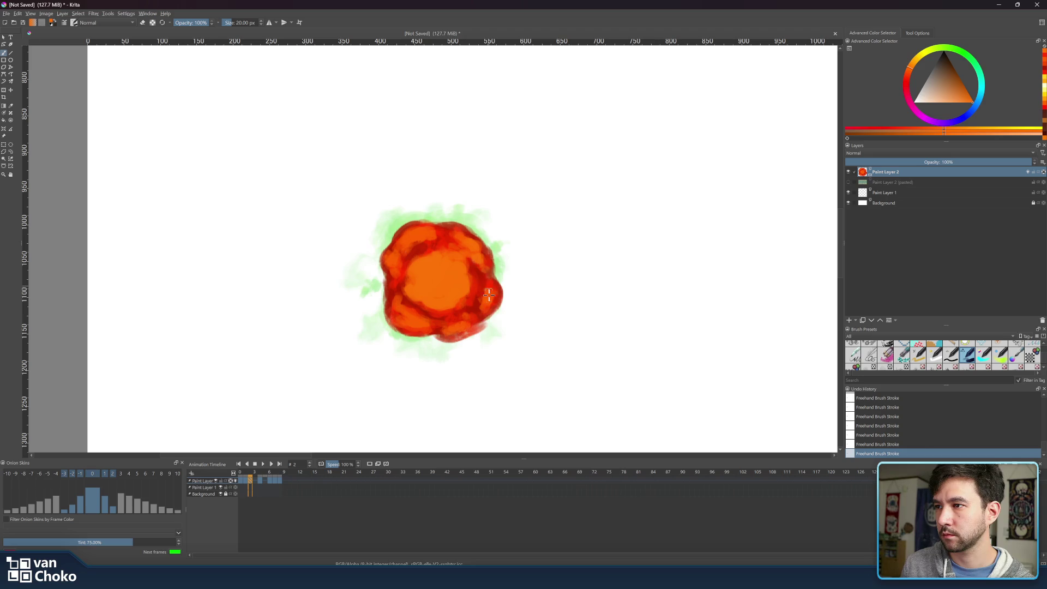
{"action": "mouse_move", "coordinate": [411, 320]}
{"action": "left_mouse_down"}
{"action": "mouse_move", "coordinate": [395, 305]}
{"action": "mouse_move", "coordinate": [395, 270]}
{"action": "mouse_move", "coordinate": [420, 234]}
{"action": "left_mouse_up"}
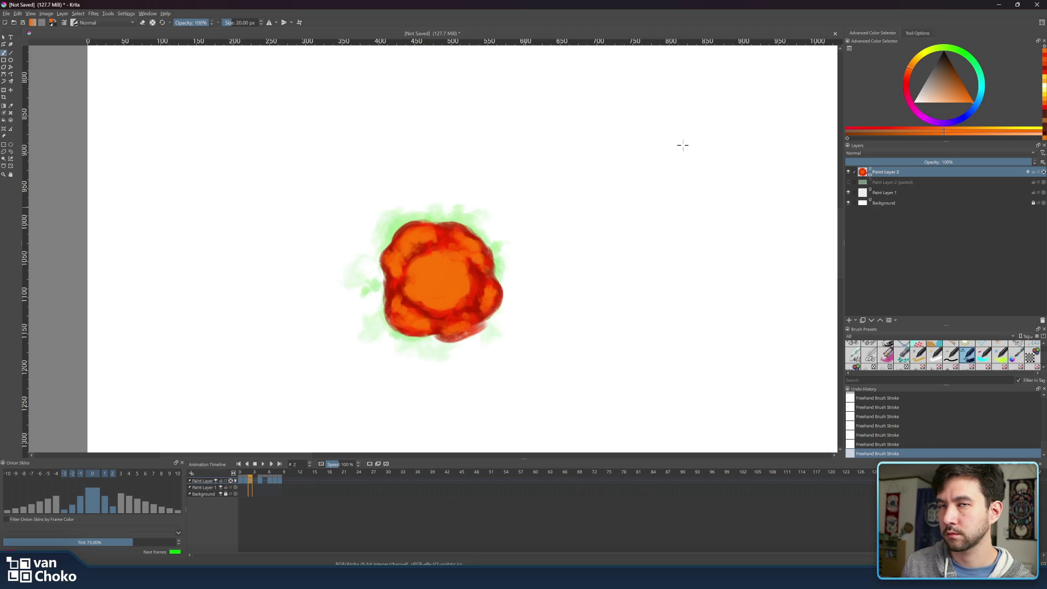
{"action": "left_click", "coordinate": [916, 66]}
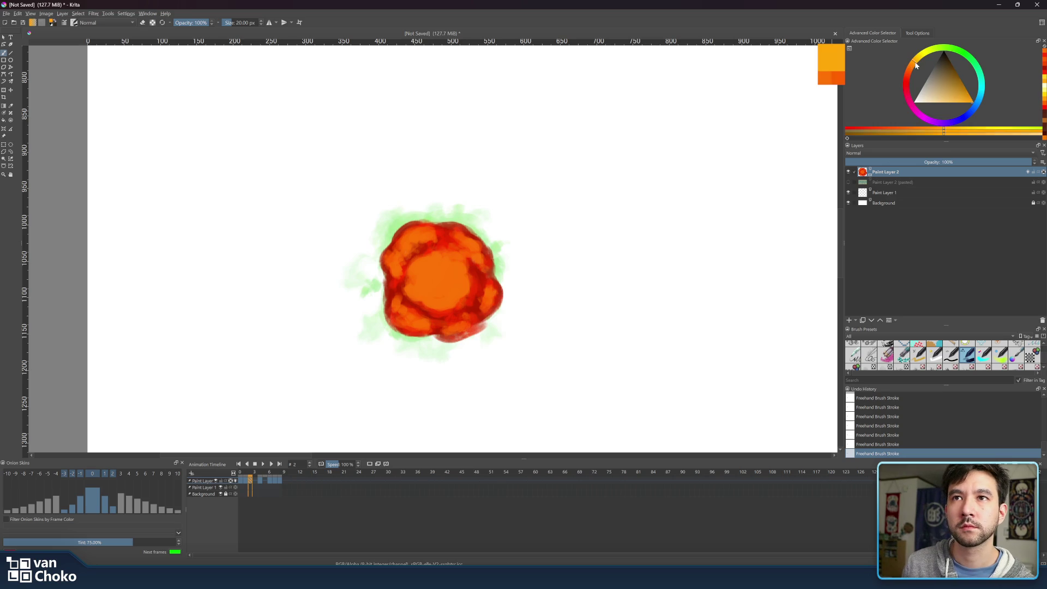
Fine-tune the brighter orange and resize the brush to about 28 px, then 16 px.
{"action": "left_click", "coordinate": [971, 105]}
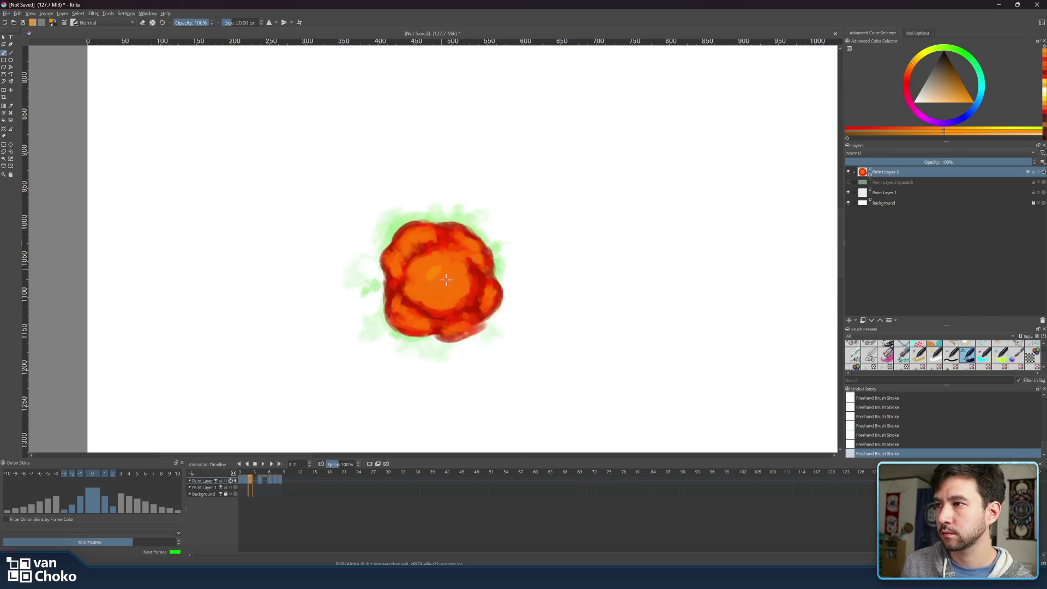
{"action": "mouse_move", "coordinate": [438, 281]}
{"action": "left_mouse_down", "text": "shift"}
{"action": "mouse_move", "coordinate": [429, 266]}
{"action": "mouse_move", "coordinate": [419, 291]}
{"action": "mouse_move", "coordinate": [445, 303]}
{"action": "mouse_move", "coordinate": [462, 271]}
{"action": "mouse_move", "coordinate": [451, 263]}
{"action": "mouse_move", "coordinate": [436, 282]}
{"action": "mouse_move", "coordinate": [458, 251]}
{"action": "mouse_move", "coordinate": [481, 261]}
{"action": "left_mouse_up", "text": "shift"}
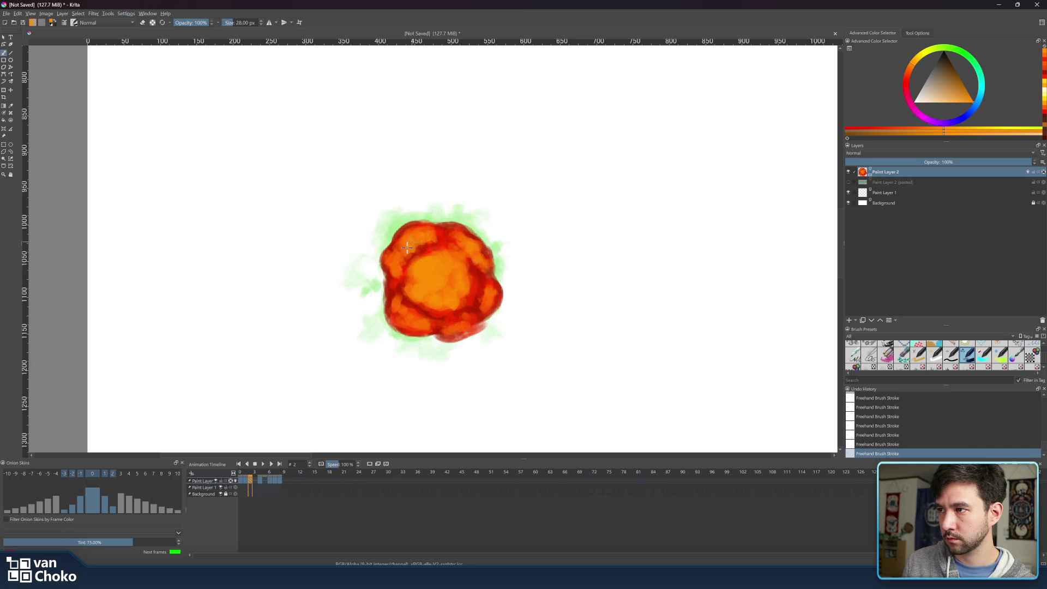
{"action": "key", "text": "bracketleft"}
{"action": "key", "text": "bracketleft"}
{"action": "key", "text": "bracketleft"}
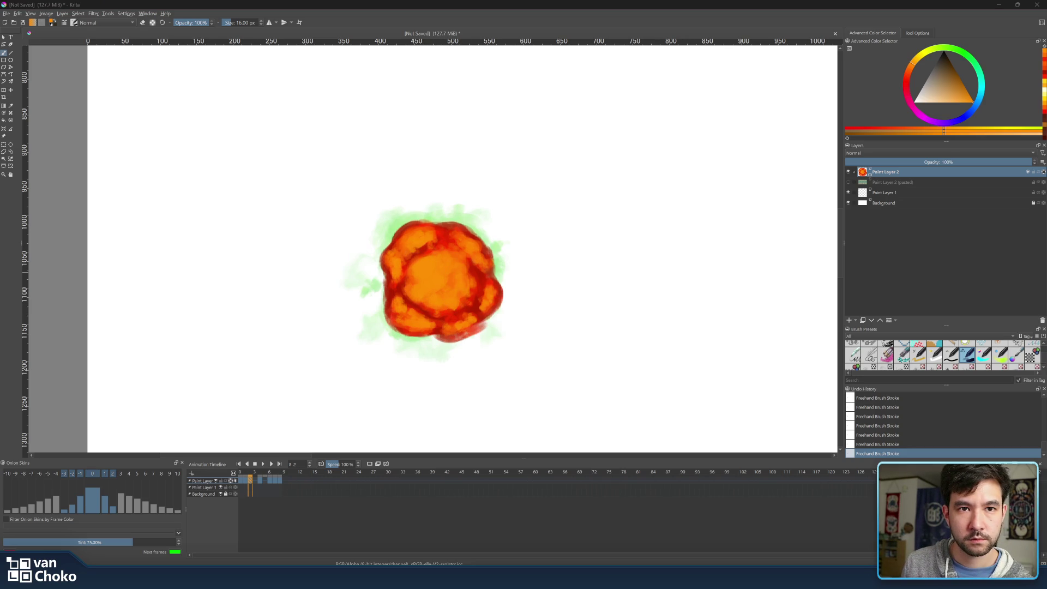
Compare neighbouring frames, pick a yellow highlight colour and enlarge the brush to 22 px.
{"action": "left_click", "coordinate": [249, 480]}
{"action": "left_click", "coordinate": [251, 469]}
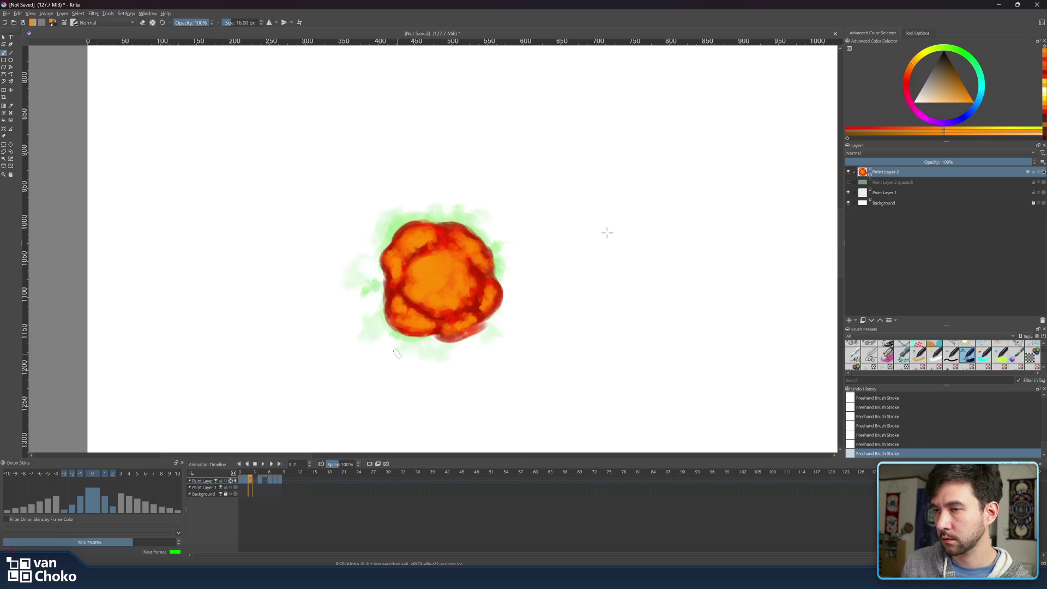
{"action": "left_click", "coordinate": [918, 64]}
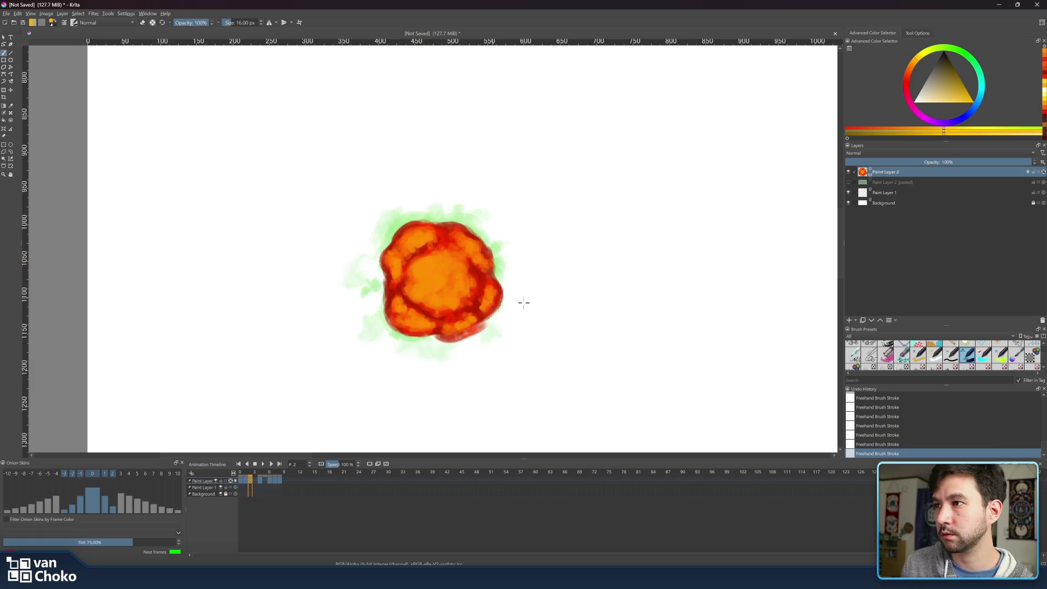
{"action": "key", "text": "bracketright"}
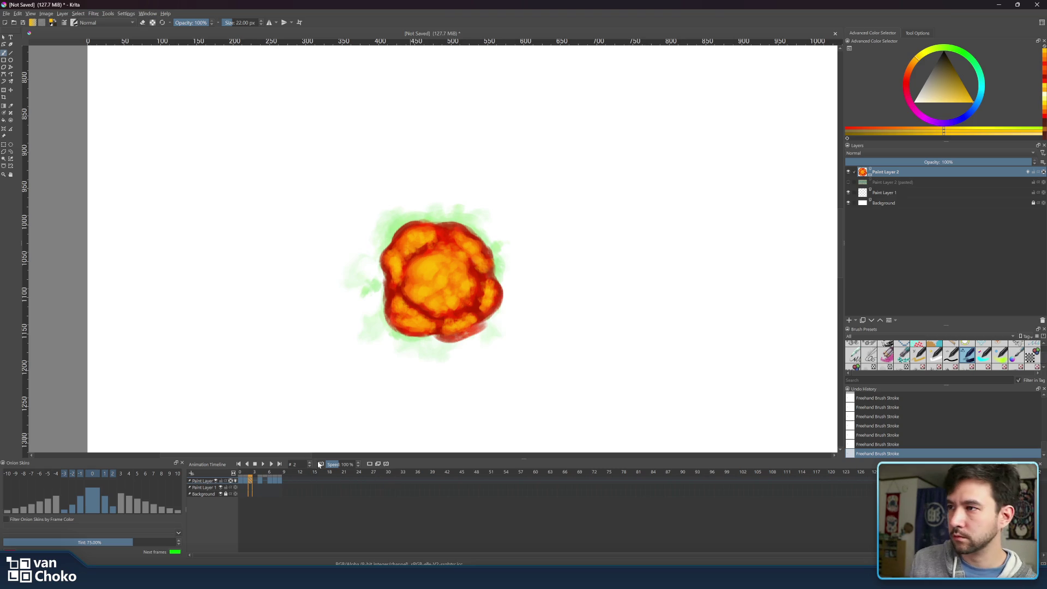
Compare frame 2 with frame 1, pick yellow, and reduce the brush to 20 px.
{"action": "left_click", "coordinate": [246, 479]}
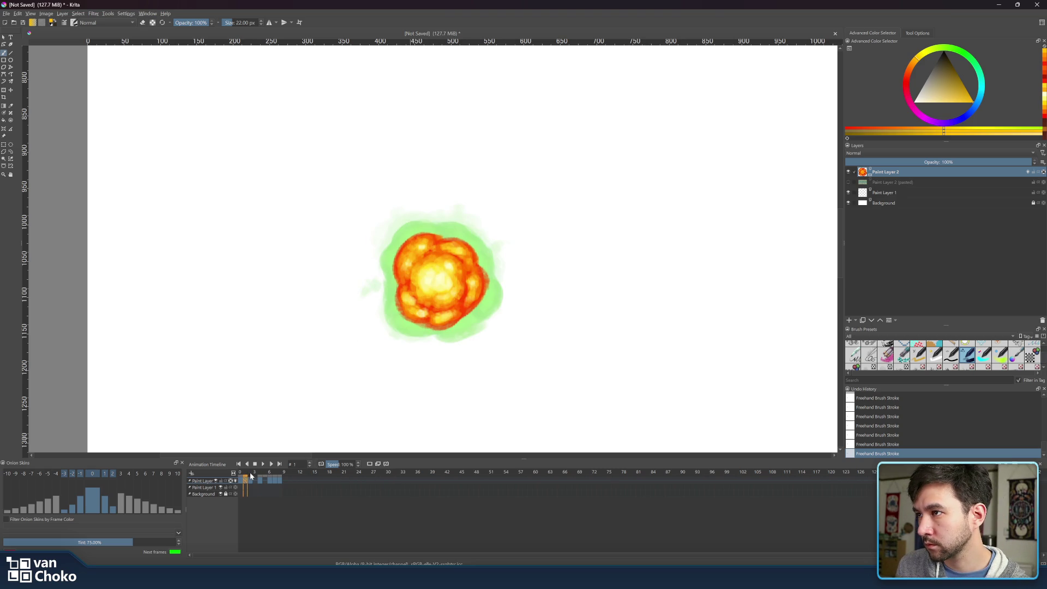
{"action": "left_click", "coordinate": [251, 476]}
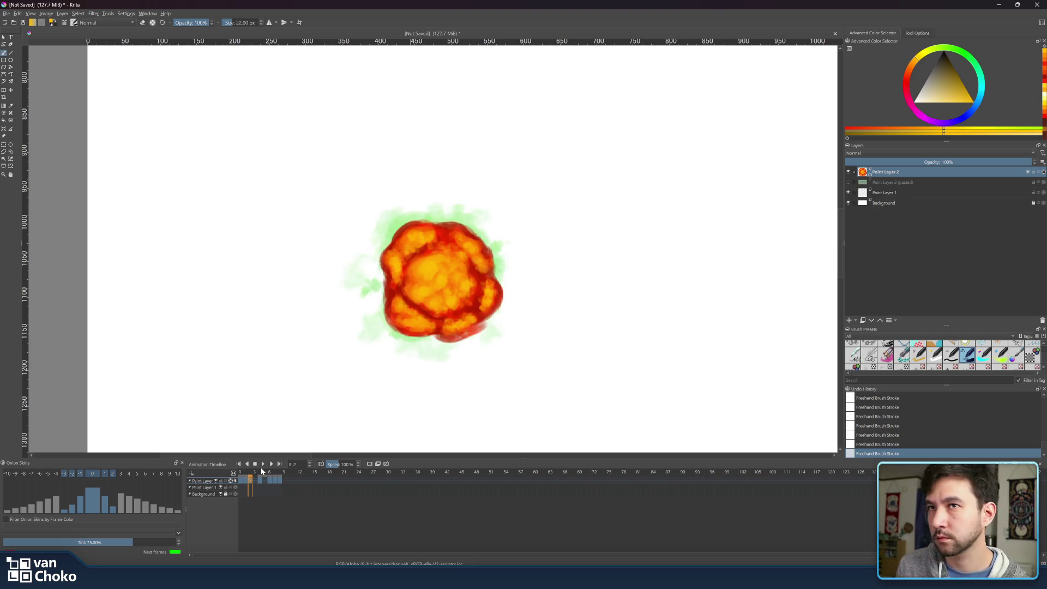
{"action": "left_click", "coordinate": [950, 102]}
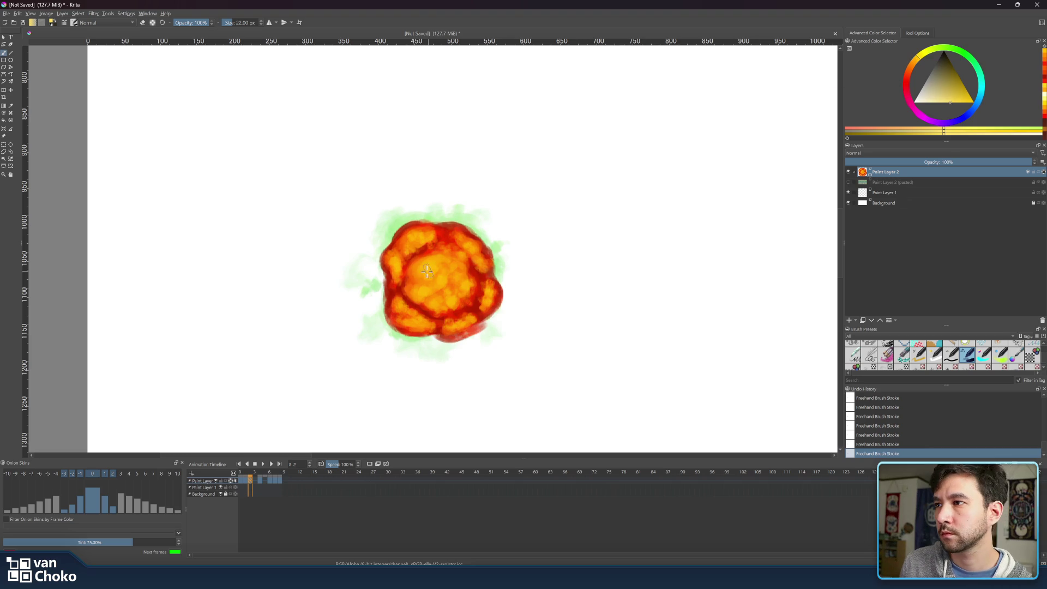
{"action": "key", "text": "bracketleft"}
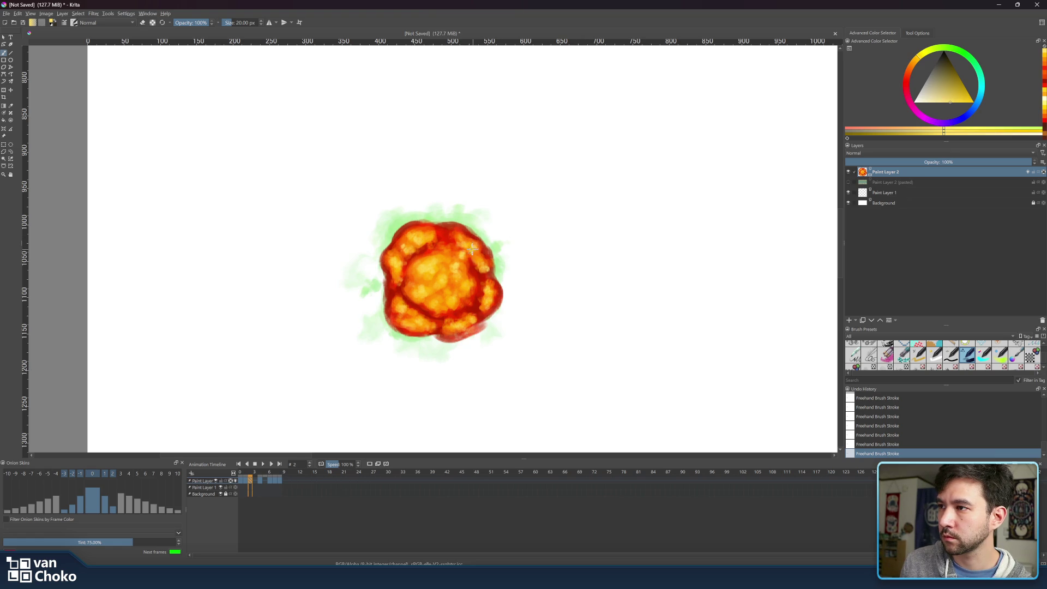
Compare the first frames with frame 4 and play the explosion animation.
{"action": "left_click_drag", "start_coordinate": [246, 474], "coordinate": [251, 474]}
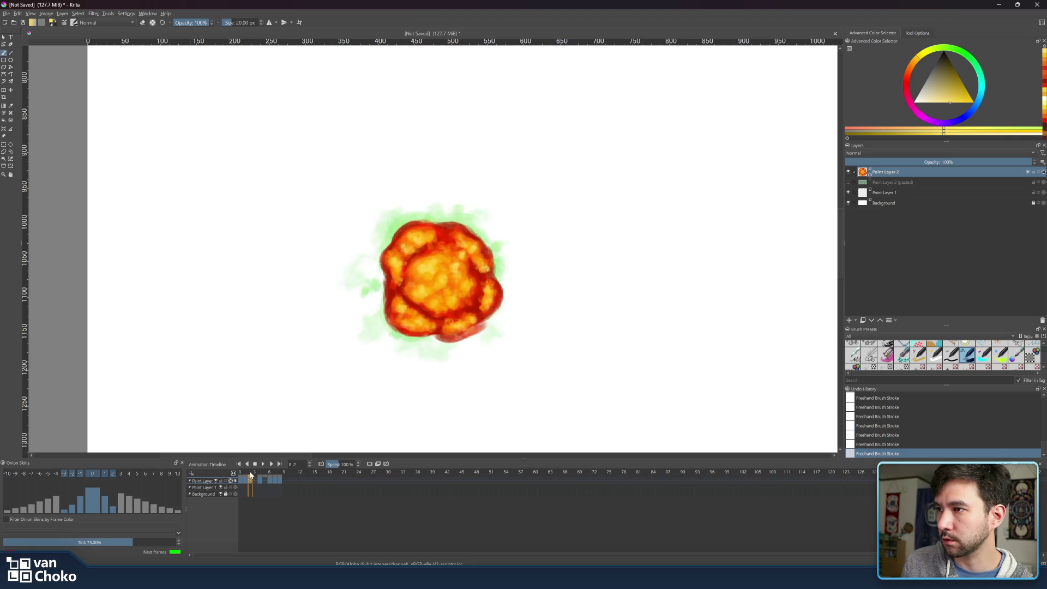
{"action": "left_click", "coordinate": [260, 470]}
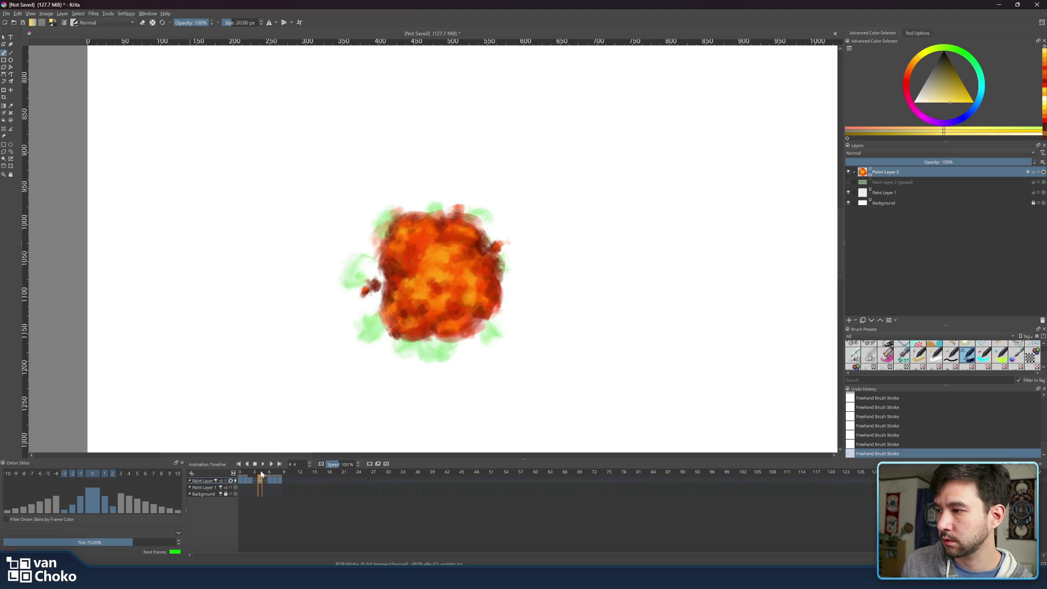
{"action": "left_click", "coordinate": [264, 465]}
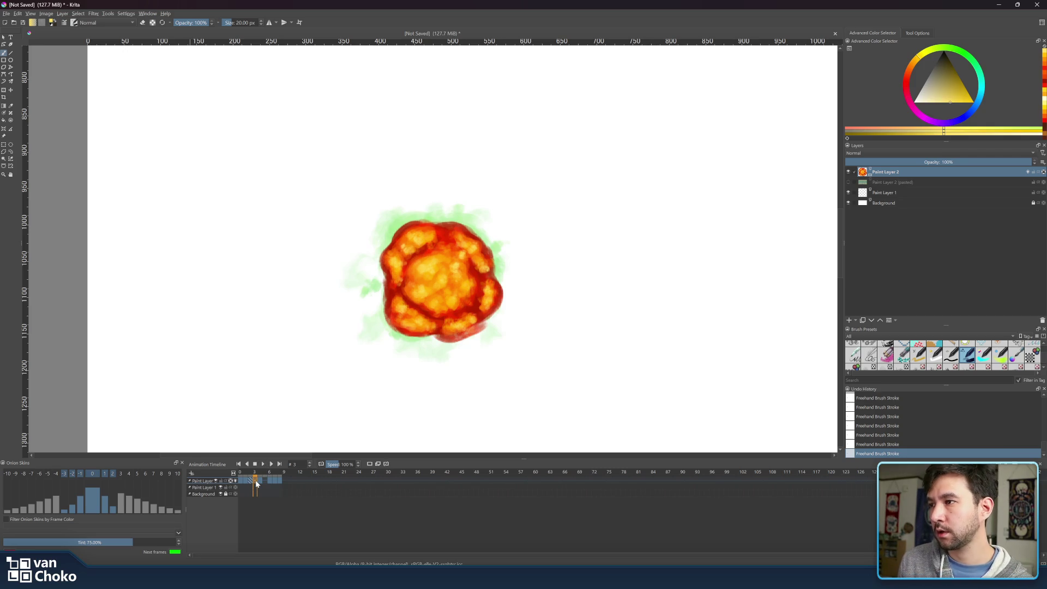
{"action": "right_click", "coordinate": [256, 483]}
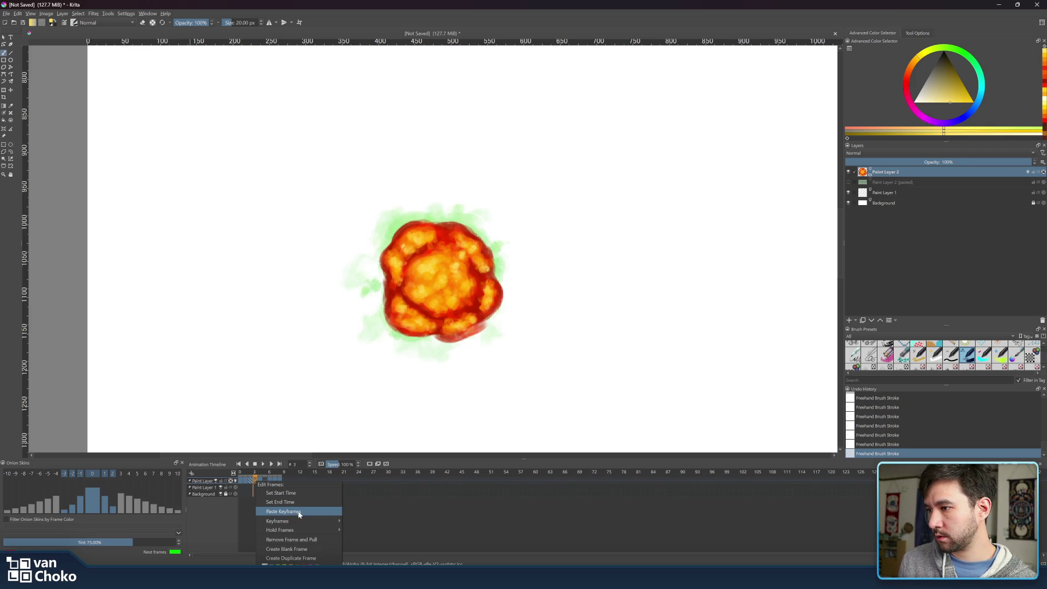
Create a blank frame 3 after the fireball and compare it with frames 2 and 4.
{"action": "left_click", "coordinate": [295, 550]}
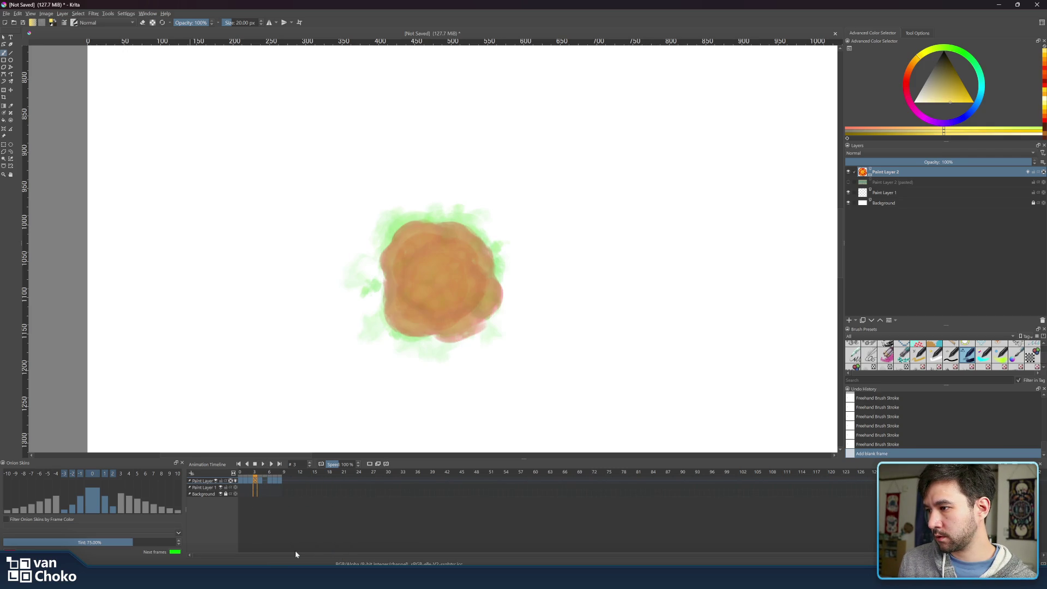
{"action": "left_click", "coordinate": [252, 474]}
{"action": "left_click", "coordinate": [255, 474]}
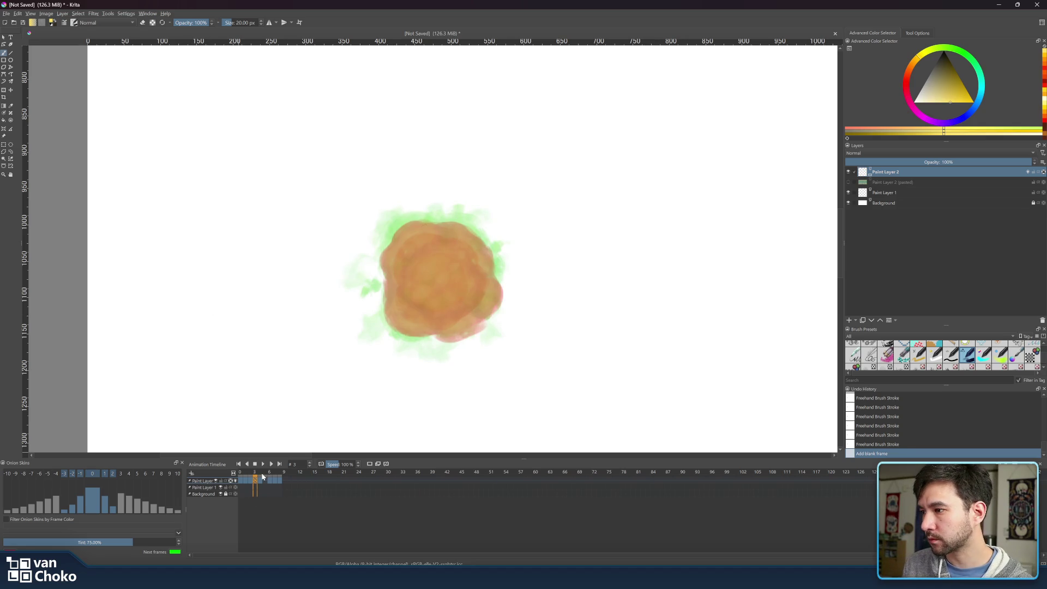
{"action": "left_click", "coordinate": [260, 477]}
{"action": "left_click", "coordinate": [251, 471]}
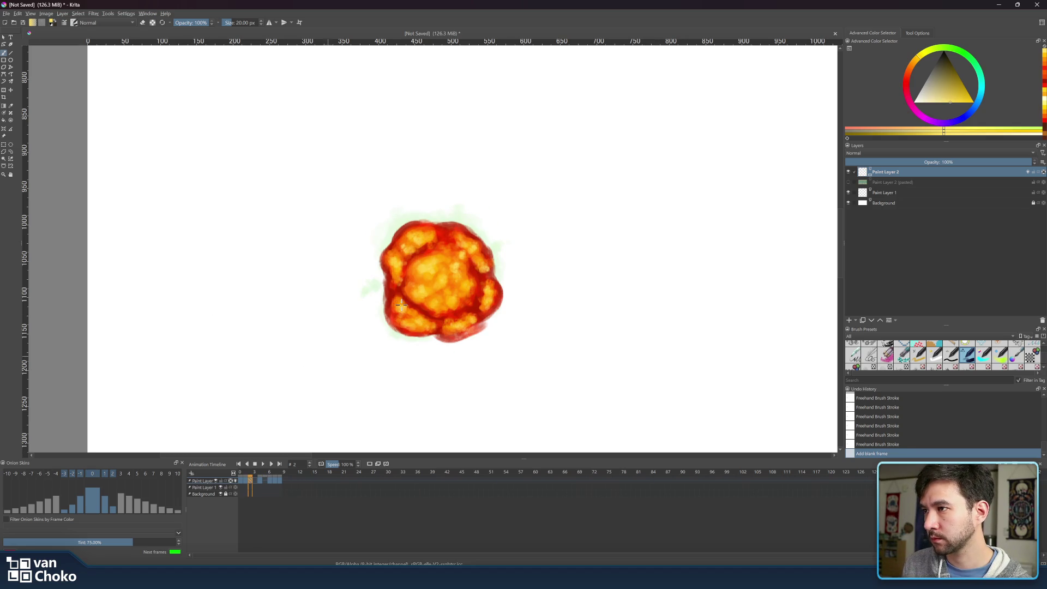
Pick red as the painting colour and settle on the blank frame 3.
{"action": "left_click", "coordinate": [387, 282], "text": "ctrl"}
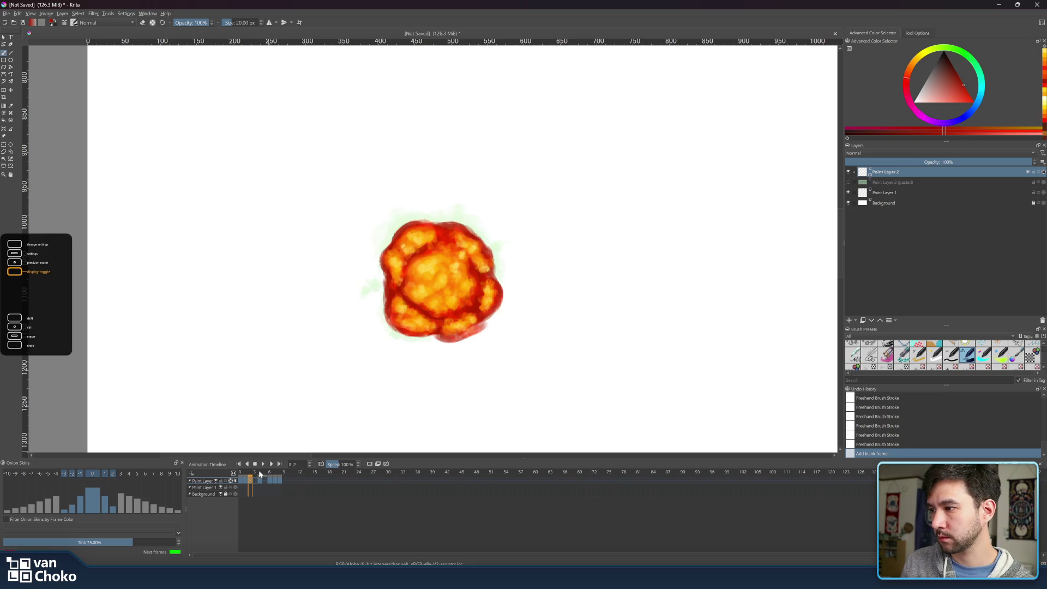
{"action": "key", "text": "Right"}
{"action": "key", "text": "Left"}
{"action": "key", "text": "Right"}
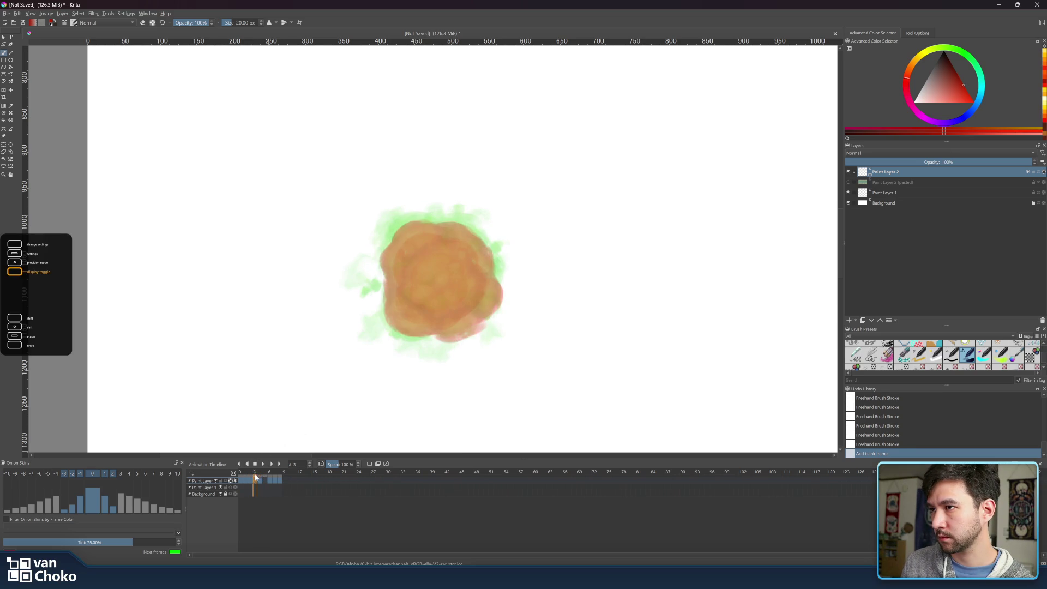
With a 47 px brush, paint a dark red blob over the onion-skinned fireball on frame 3.
{"action": "left_click_drag", "start_coordinate": [422, 265], "coordinate": [436, 265]}
{"action": "left_click", "coordinate": [406, 240]}
{"action": "left_click_drag", "start_coordinate": [417, 224], "coordinate": [404, 246]}
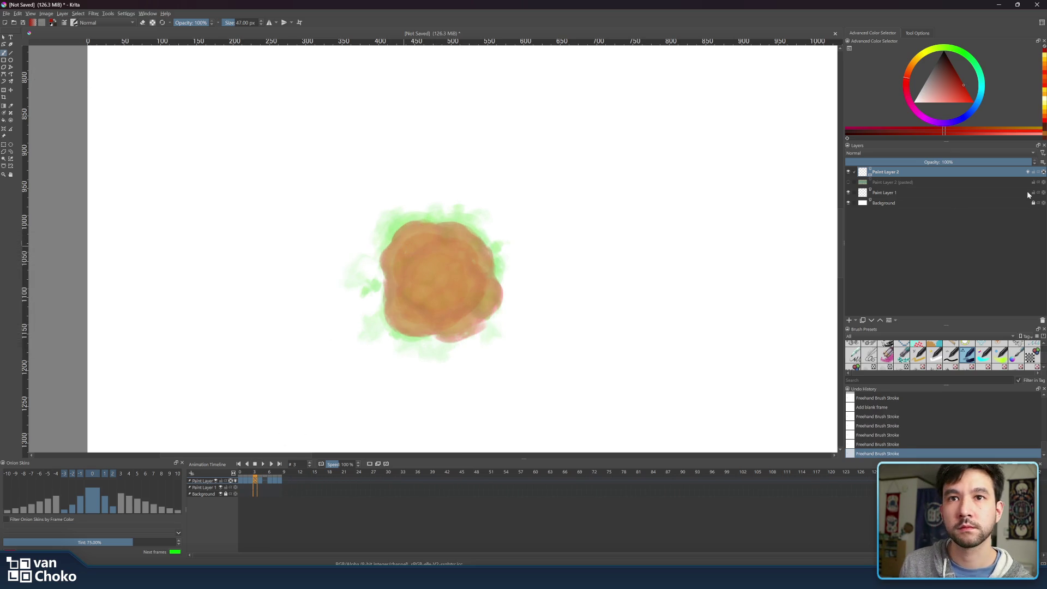
{"action": "left_click", "coordinate": [1043, 172]}
{"action": "left_click", "coordinate": [409, 238]}
{"action": "mouse_move", "coordinate": [409, 238]}
{"action": "left_mouse_down"}
{"action": "mouse_move", "coordinate": [389, 262]}
{"action": "mouse_move", "coordinate": [389, 324]}
{"action": "mouse_move", "coordinate": [436, 349]}
{"action": "mouse_move", "coordinate": [442, 325]}
{"action": "mouse_move", "coordinate": [494, 327]}
{"action": "mouse_move", "coordinate": [483, 309]}
{"action": "mouse_move", "coordinate": [494, 261]}
{"action": "mouse_move", "coordinate": [459, 221]}
{"action": "mouse_move", "coordinate": [398, 224]}
{"action": "mouse_move", "coordinate": [373, 294]}
{"action": "mouse_move", "coordinate": [406, 235]}
{"action": "mouse_move", "coordinate": [456, 220]}
{"action": "mouse_move", "coordinate": [419, 240]}
{"action": "mouse_move", "coordinate": [411, 258]}
{"action": "mouse_move", "coordinate": [416, 312]}
{"action": "left_mouse_up"}
Compare frame 3 against frame 4, then switch the brush to eraser mode.
{"action": "left_click", "coordinate": [261, 480]}
{"action": "left_click", "coordinate": [254, 480]}
{"action": "key", "text": "Right"}
{"action": "left_click", "coordinate": [255, 476]}
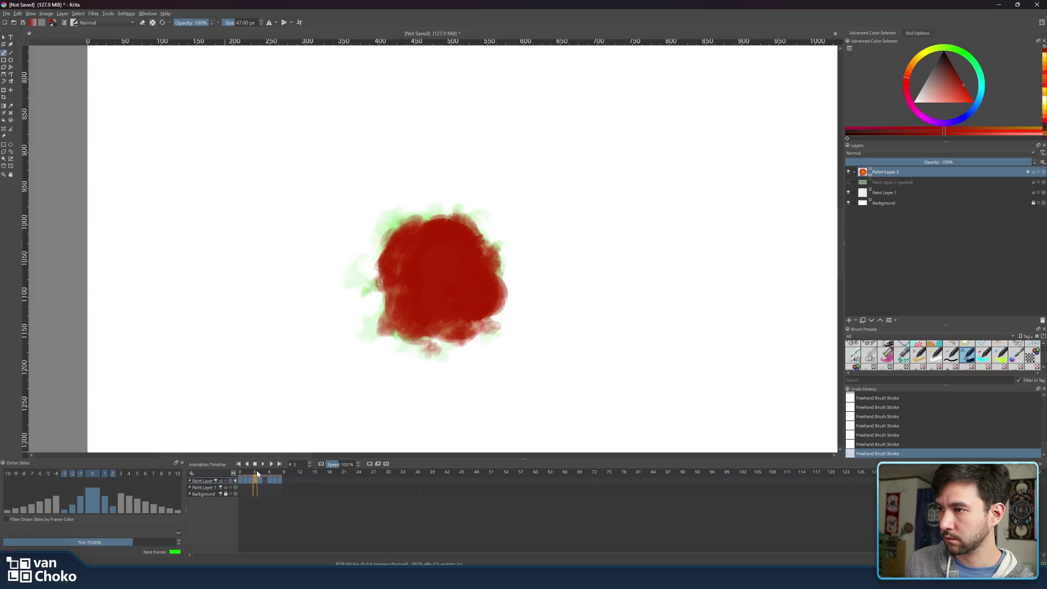
{"action": "key", "text": "e"}
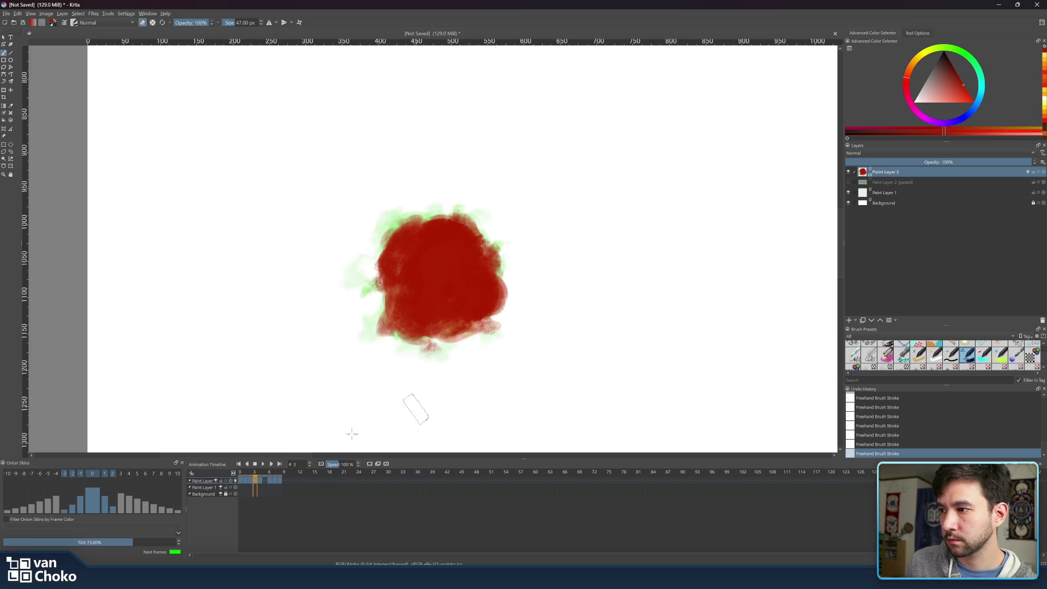
Compare frame 3 with frames 2 and 4, then pick a new red shade.
{"action": "left_click", "coordinate": [254, 473]}
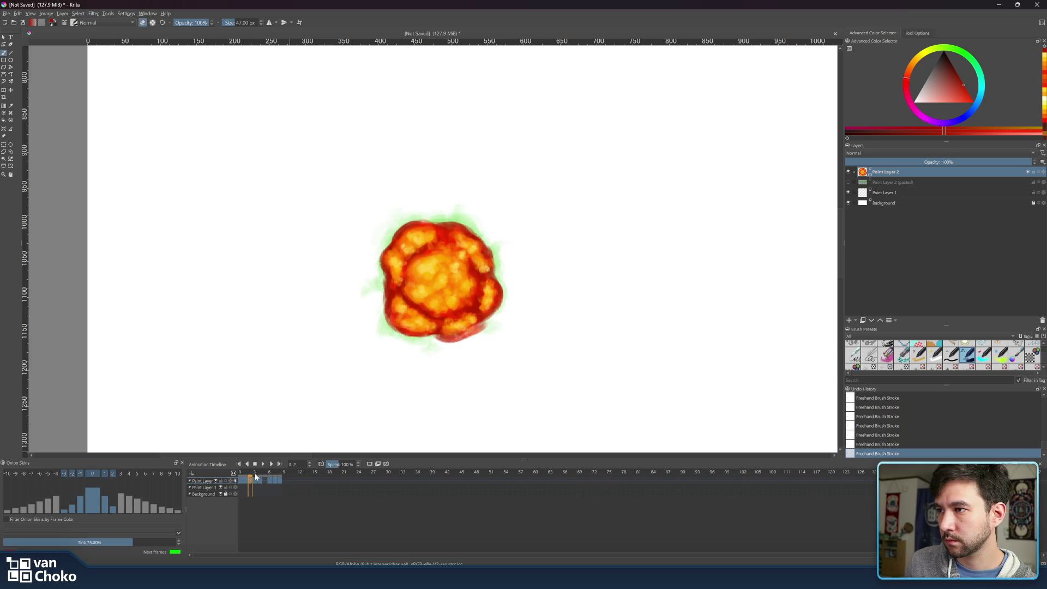
{"action": "left_click", "coordinate": [255, 476]}
{"action": "left_click", "coordinate": [258, 478]}
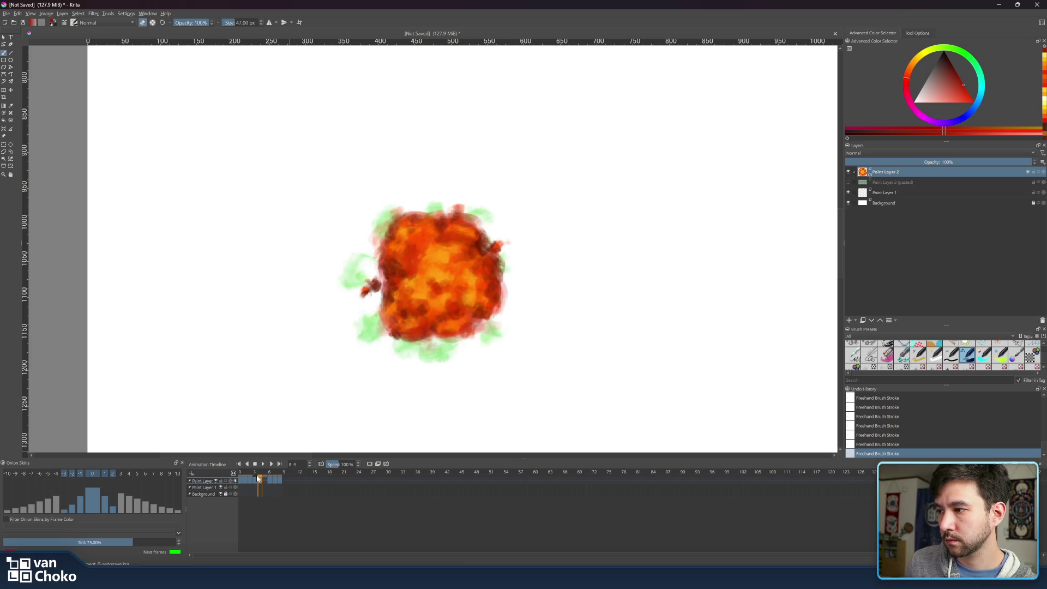
{"action": "left_click", "coordinate": [255, 475]}
{"action": "left_click", "coordinate": [259, 474]}
{"action": "left_click", "coordinate": [255, 475]}
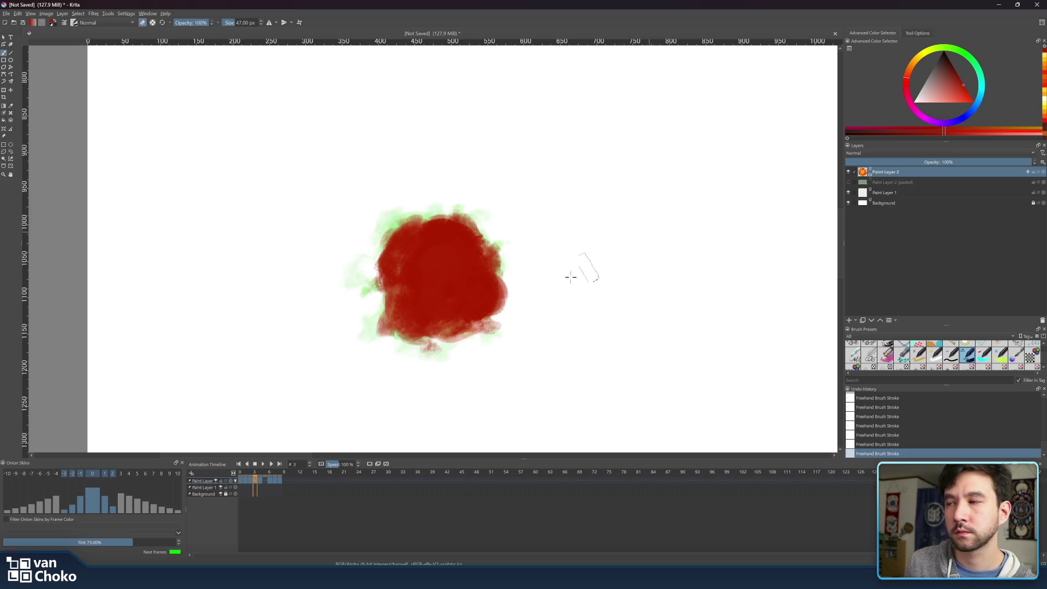
{"action": "left_click", "coordinate": [960, 81]}
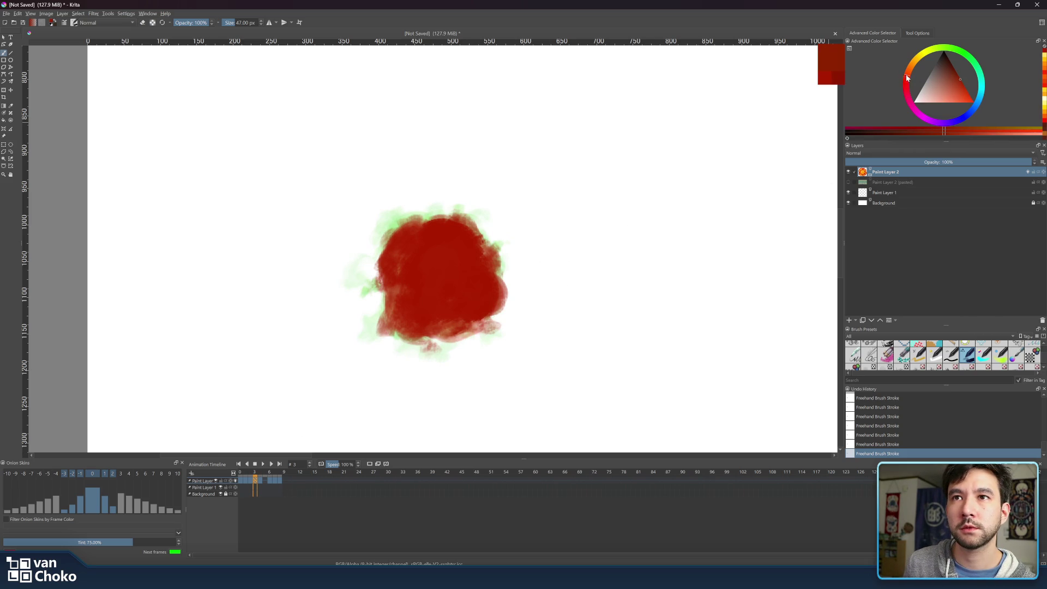
{"action": "left_click", "coordinate": [1043, 172]}
Dab dark red along the blob's upper-left and left edges.
{"action": "left_click", "coordinate": [426, 224]}
{"action": "left_click", "coordinate": [404, 232]}
{"action": "left_click", "coordinate": [368, 271]}
{"action": "left_click", "coordinate": [382, 262]}
{"action": "left_click", "coordinate": [374, 297]}
{"action": "left_click", "coordinate": [393, 305]}
{"action": "left_click", "coordinate": [389, 328]}
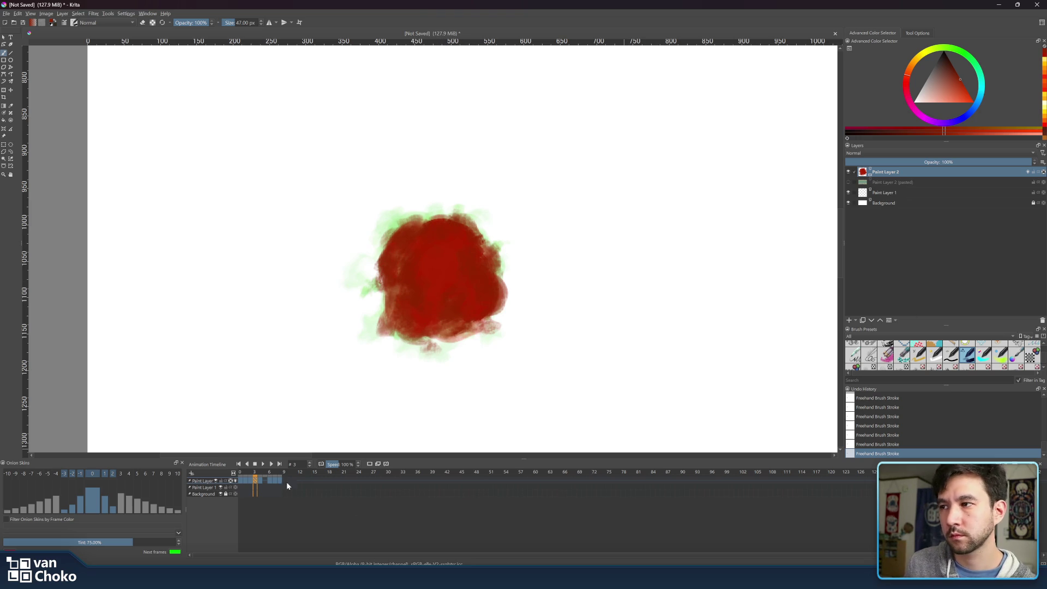
Pick a darker red and dab it on the blob's right side.
{"action": "left_click", "coordinate": [260, 477]}
{"action": "left_click", "coordinate": [255, 474]}
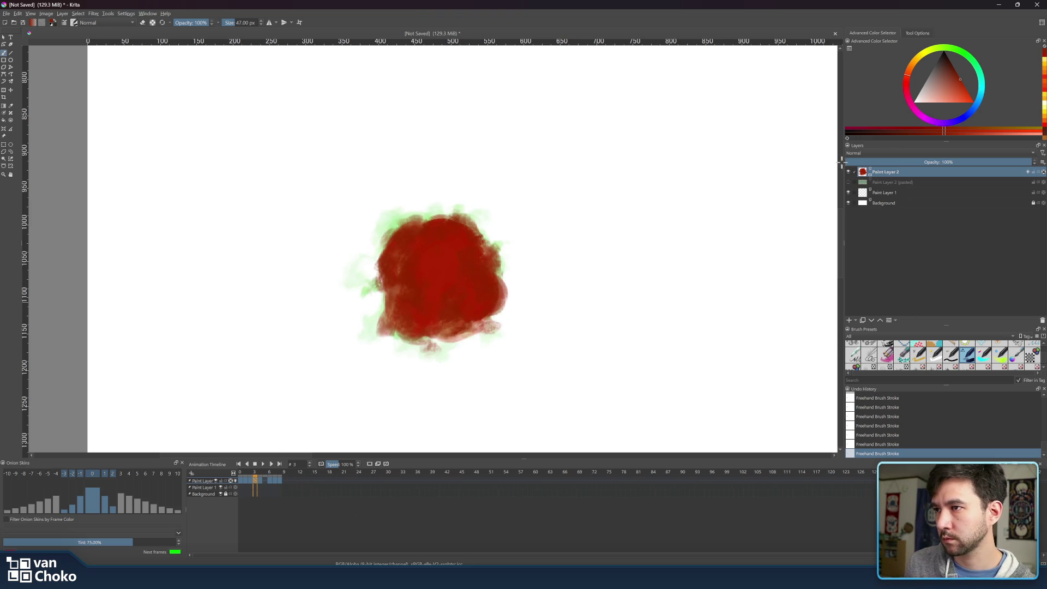
{"action": "left_click", "coordinate": [955, 70]}
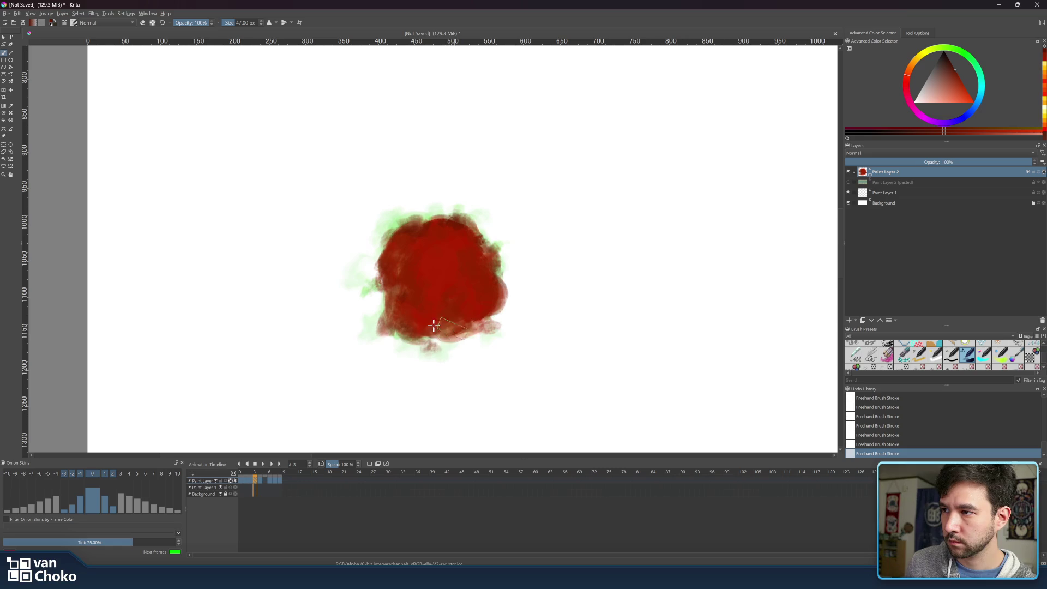
{"action": "left_click", "coordinate": [480, 275]}
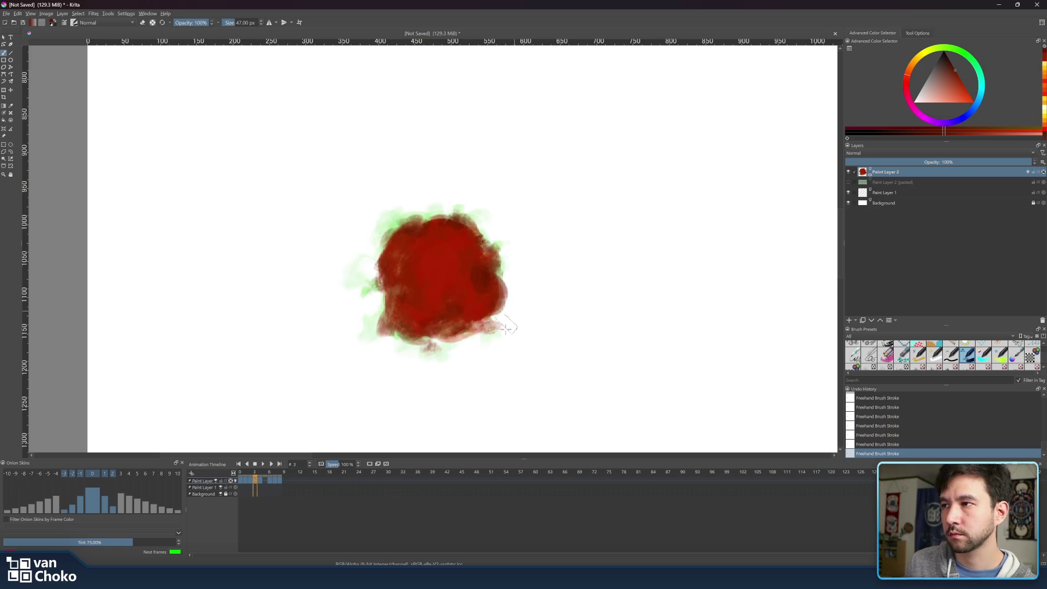
After checking frame 2, choose a bright orange for the highlights.
{"action": "left_click_drag", "start_coordinate": [262, 473], "coordinate": [251, 473]}
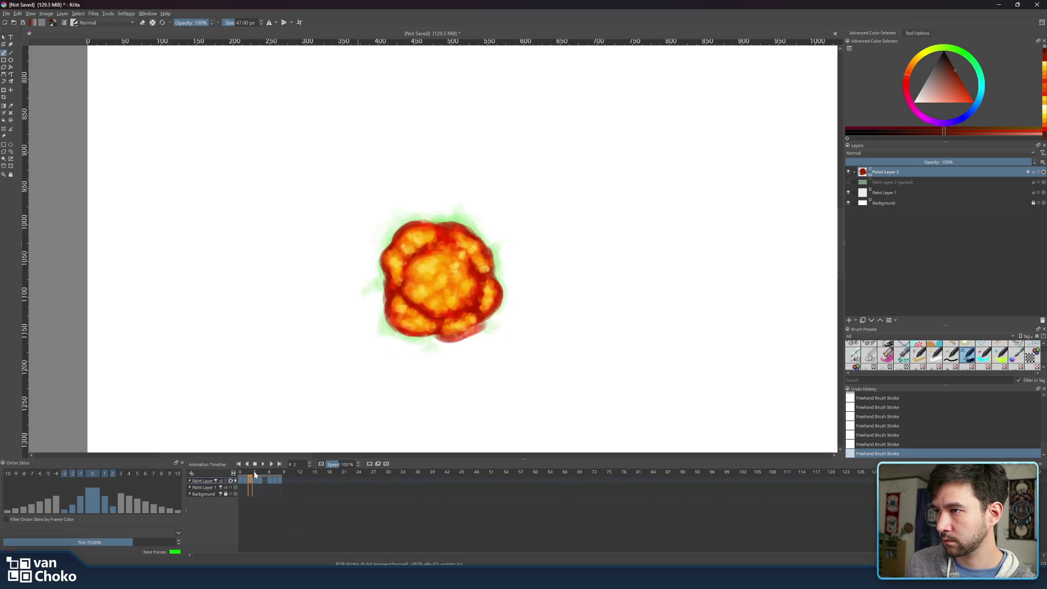
{"action": "left_click", "coordinate": [253, 471]}
{"action": "left_click", "coordinate": [911, 72]}
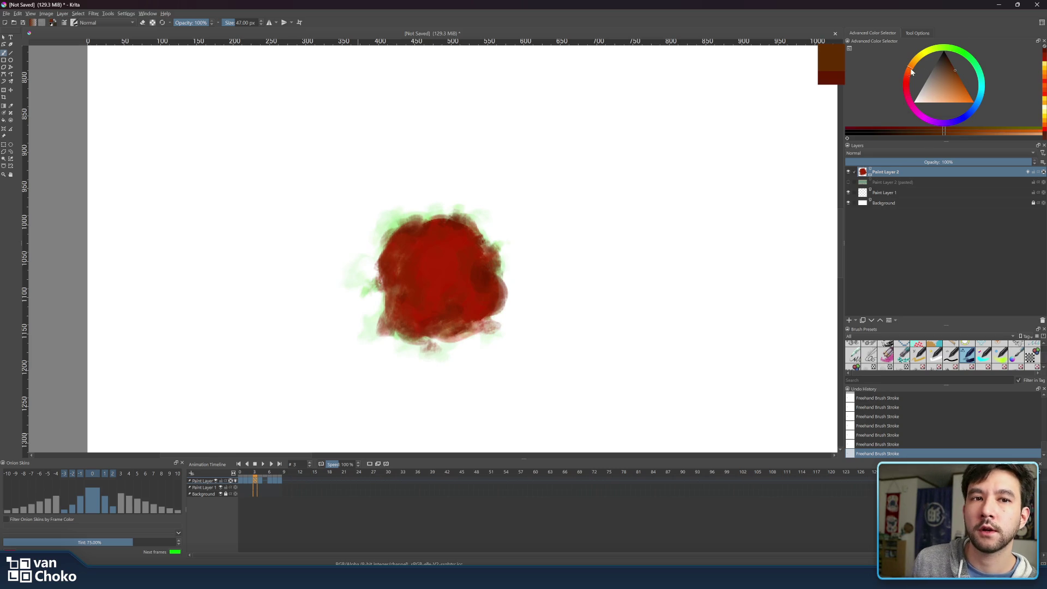
{"action": "left_click", "coordinate": [950, 108]}
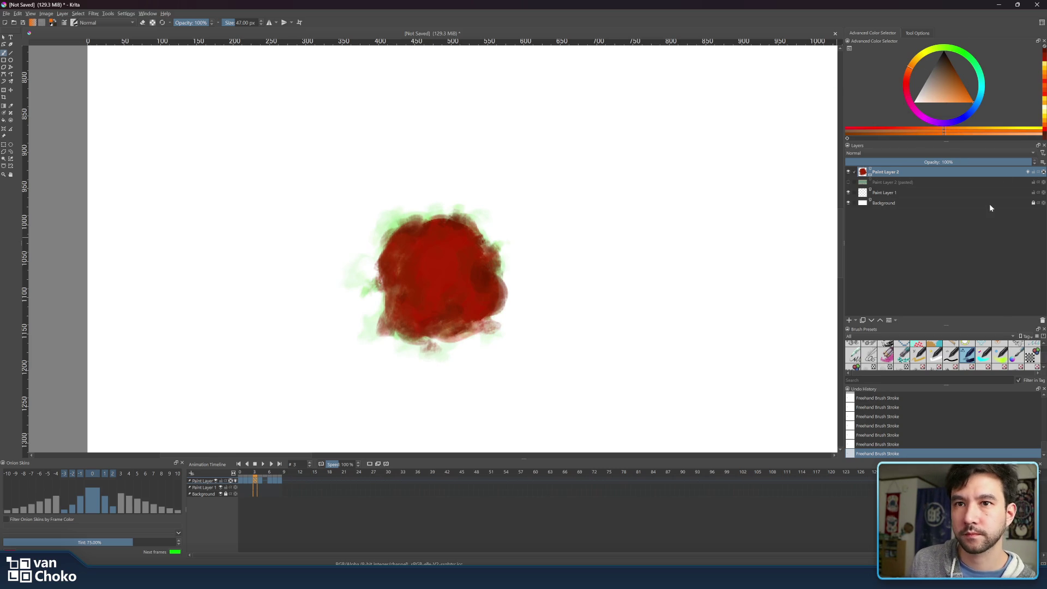
Paint orange over the blob's centre, lower-left and upper-left areas.
{"action": "mouse_move", "coordinate": [453, 259]}
{"action": "left_mouse_down"}
{"action": "mouse_move", "coordinate": [428, 279]}
{"action": "mouse_move", "coordinate": [437, 293]}
{"action": "mouse_move", "coordinate": [418, 252]}
{"action": "mouse_move", "coordinate": [444, 250]}
{"action": "mouse_move", "coordinate": [408, 266]}
{"action": "mouse_move", "coordinate": [423, 256]}
{"action": "mouse_move", "coordinate": [414, 294]}
{"action": "mouse_move", "coordinate": [465, 273]}
{"action": "mouse_move", "coordinate": [456, 267]}
{"action": "mouse_move", "coordinate": [482, 306]}
{"action": "mouse_move", "coordinate": [480, 289]}
{"action": "mouse_move", "coordinate": [461, 314]}
{"action": "left_mouse_up"}
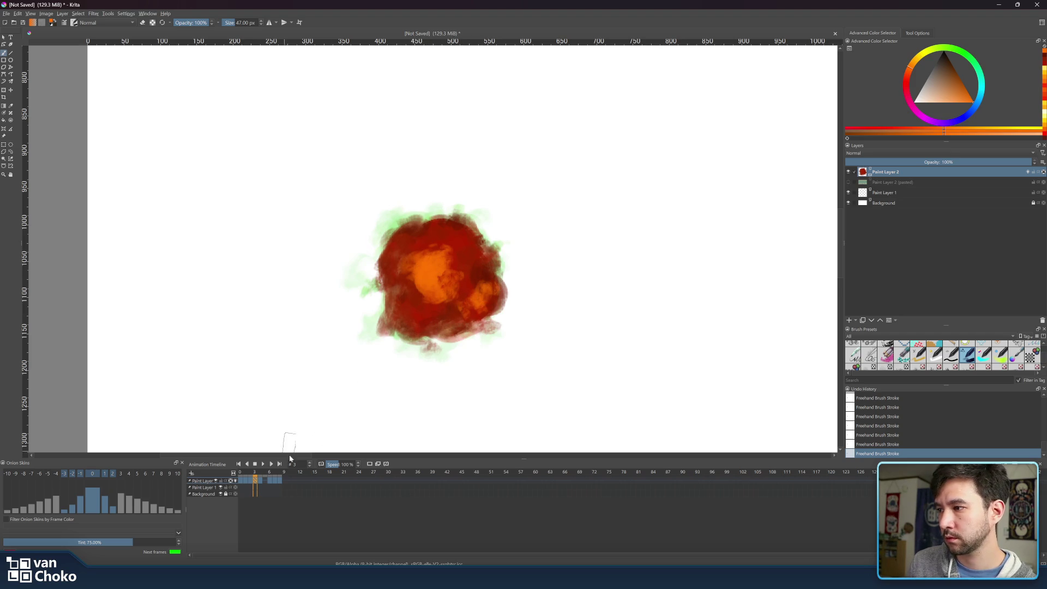
{"action": "left_click", "coordinate": [260, 469]}
{"action": "left_click", "coordinate": [255, 470]}
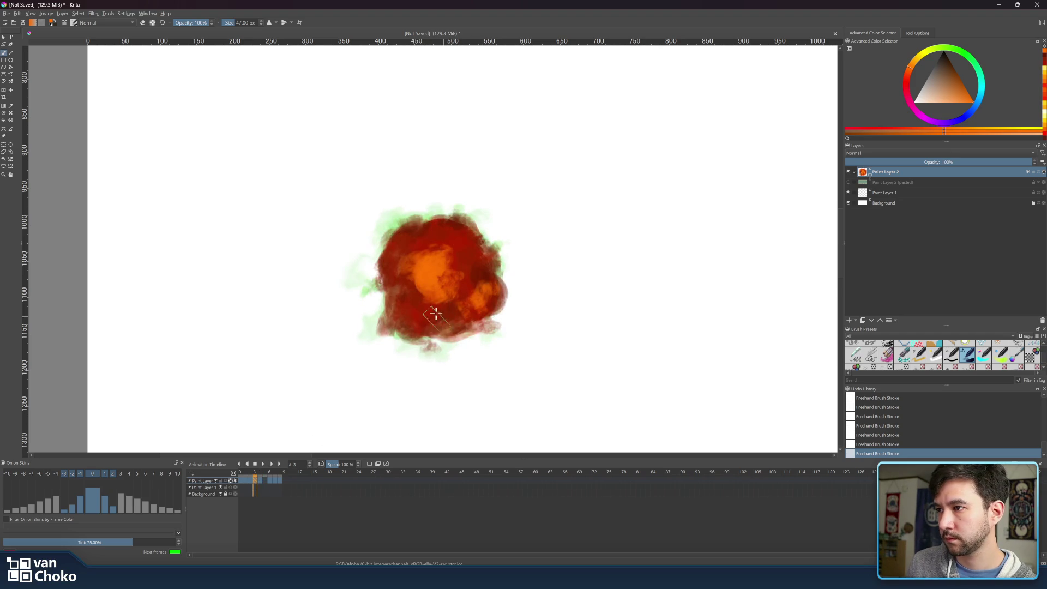
{"action": "mouse_move", "coordinate": [413, 313]}
{"action": "left_mouse_down"}
{"action": "mouse_move", "coordinate": [402, 285]}
{"action": "mouse_move", "coordinate": [430, 312]}
{"action": "mouse_move", "coordinate": [404, 322]}
{"action": "left_mouse_up"}
{"action": "mouse_move", "coordinate": [400, 269]}
{"action": "left_mouse_down"}
{"action": "mouse_move", "coordinate": [402, 244]}
{"action": "mouse_move", "coordinate": [434, 229]}
{"action": "mouse_move", "coordinate": [486, 254]}
{"action": "mouse_move", "coordinate": [453, 252]}
{"action": "mouse_move", "coordinate": [463, 283]}
{"action": "mouse_move", "coordinate": [480, 253]}
{"action": "left_mouse_up"}
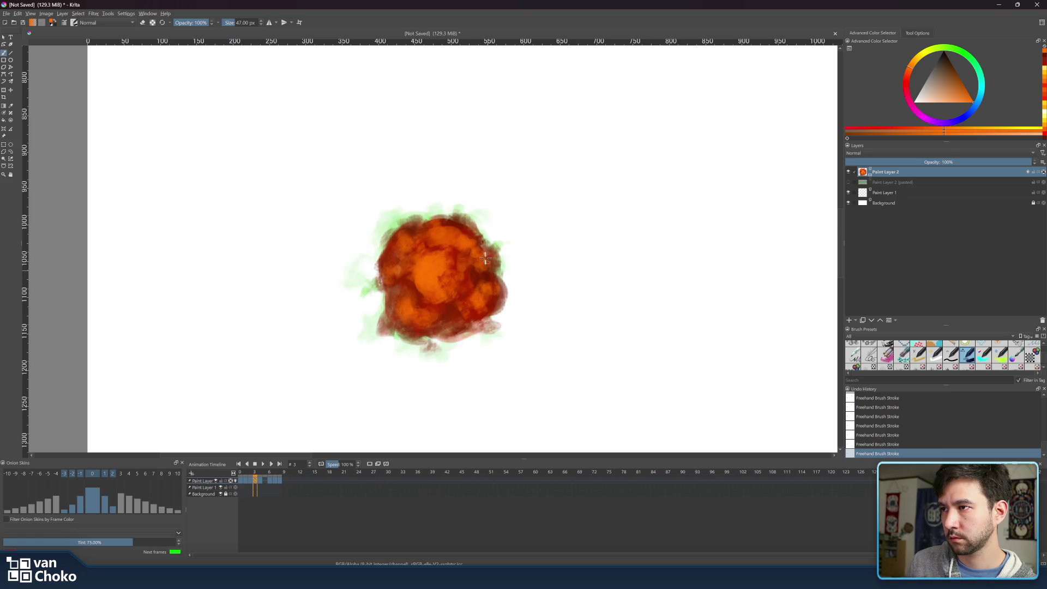
{"action": "mouse_move", "coordinate": [405, 227]}
{"action": "left_mouse_down"}
{"action": "mouse_move", "coordinate": [381, 291]}
{"action": "mouse_move", "coordinate": [386, 340]}
{"action": "mouse_move", "coordinate": [420, 310]}
{"action": "mouse_move", "coordinate": [400, 309]}
{"action": "mouse_move", "coordinate": [412, 305]}
{"action": "left_mouse_up"}
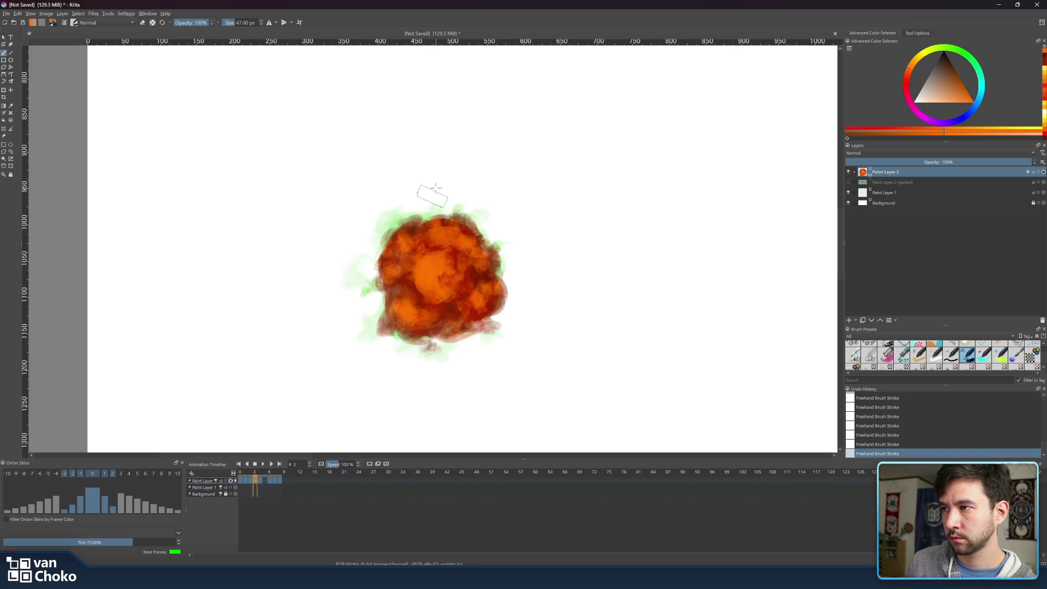
Shift to a brighter orange, shrink the brush to about 26 px, and dab a highlight.
{"action": "left_click", "coordinate": [260, 478]}
{"action": "left_click", "coordinate": [255, 478]}
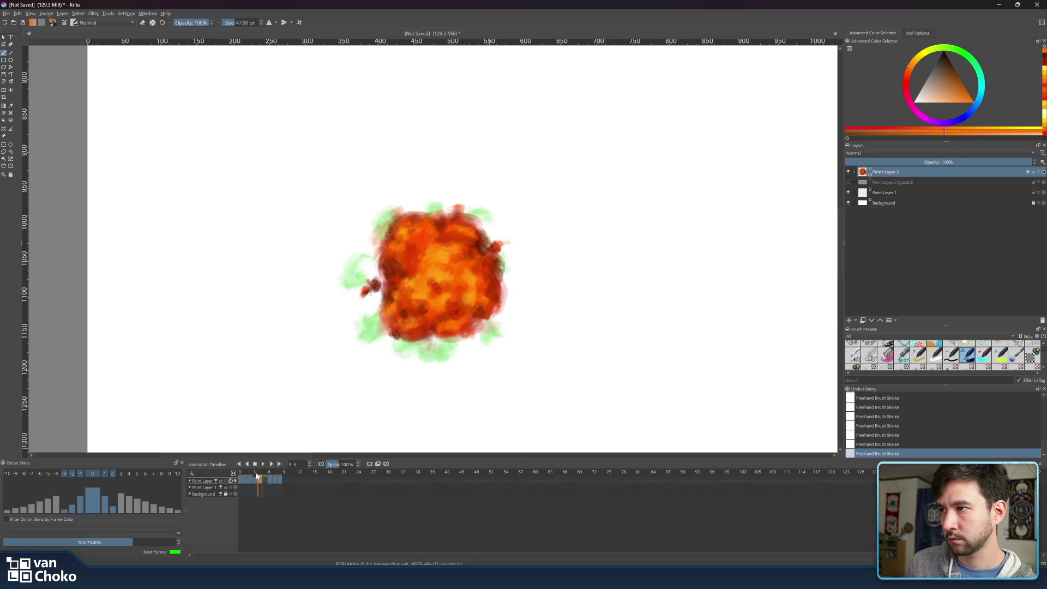
{"action": "left_click", "coordinate": [914, 66]}
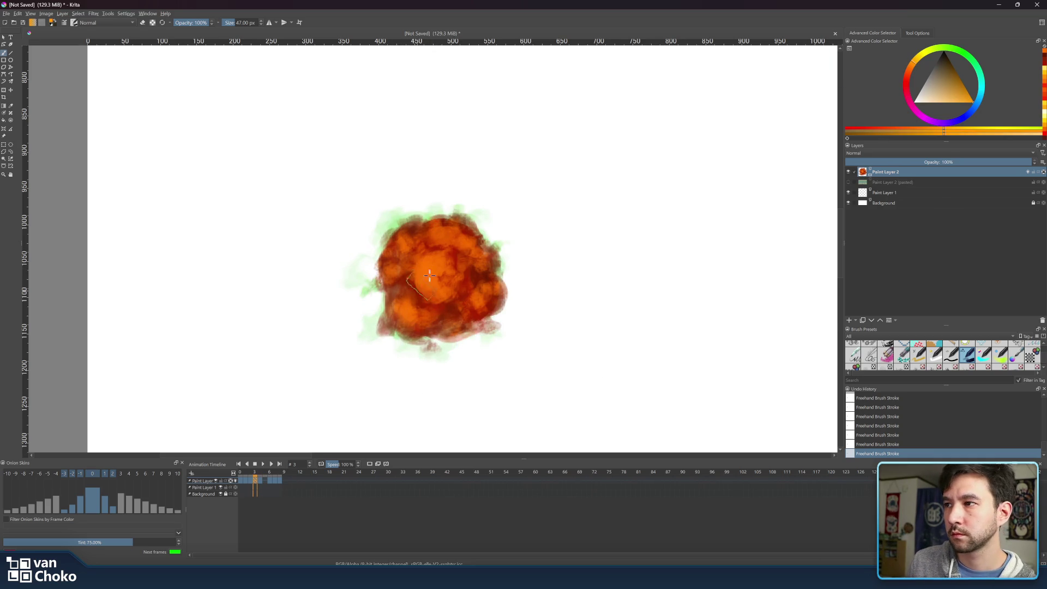
{"action": "left_click_drag", "start_coordinate": [429, 272], "coordinate": [418, 272]}
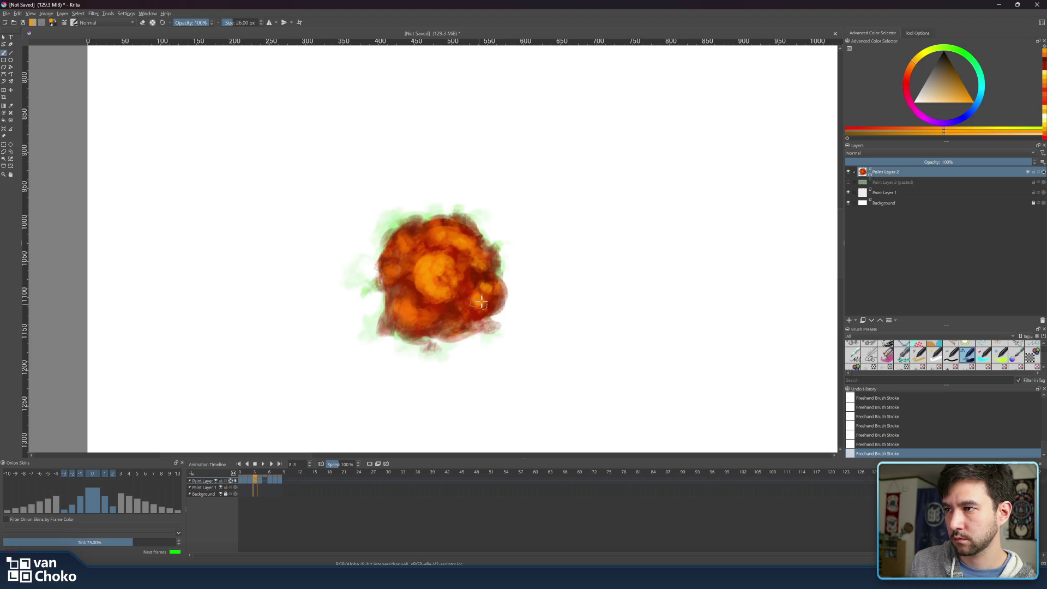
{"action": "left_click", "coordinate": [422, 313]}
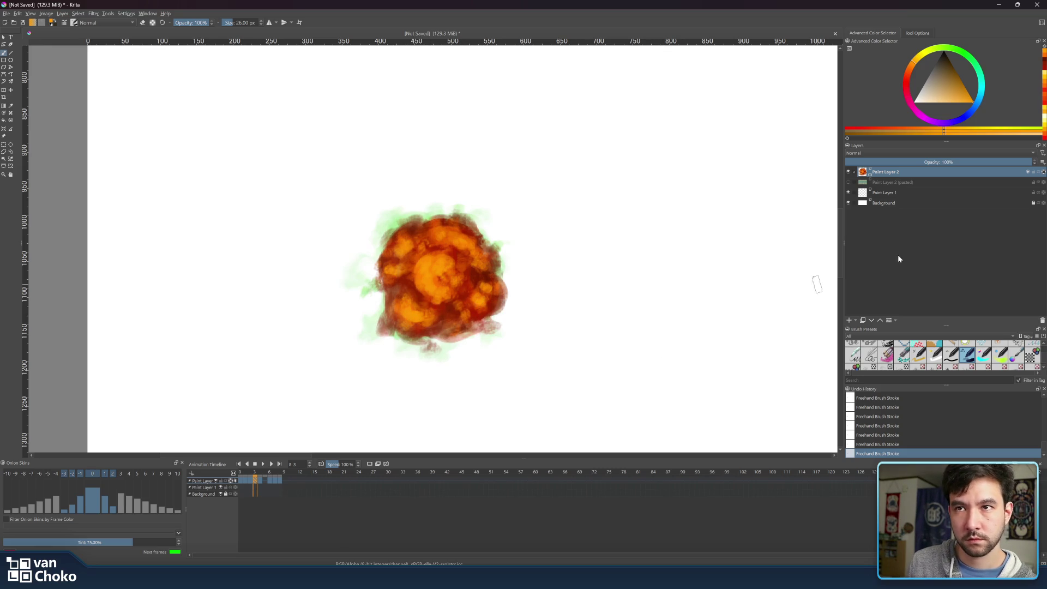
Pick a yellow hue and compare frame 3 with the earlier, smaller explosion frames.
{"action": "left_click", "coordinate": [917, 64]}
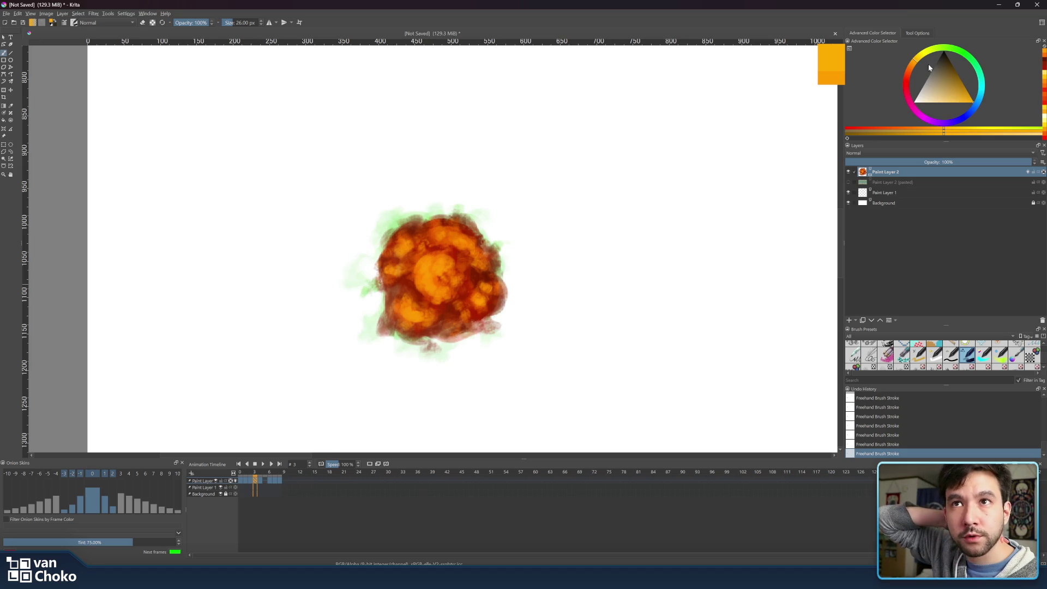
{"action": "left_click", "coordinate": [919, 63]}
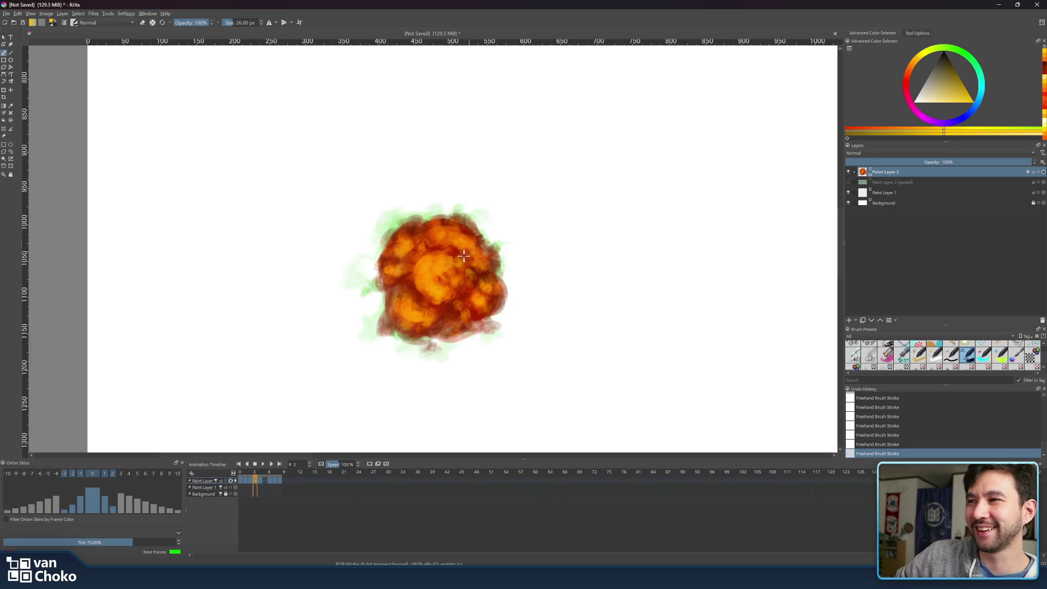
{"action": "left_click_drag", "start_coordinate": [261, 470], "coordinate": [250, 472]}
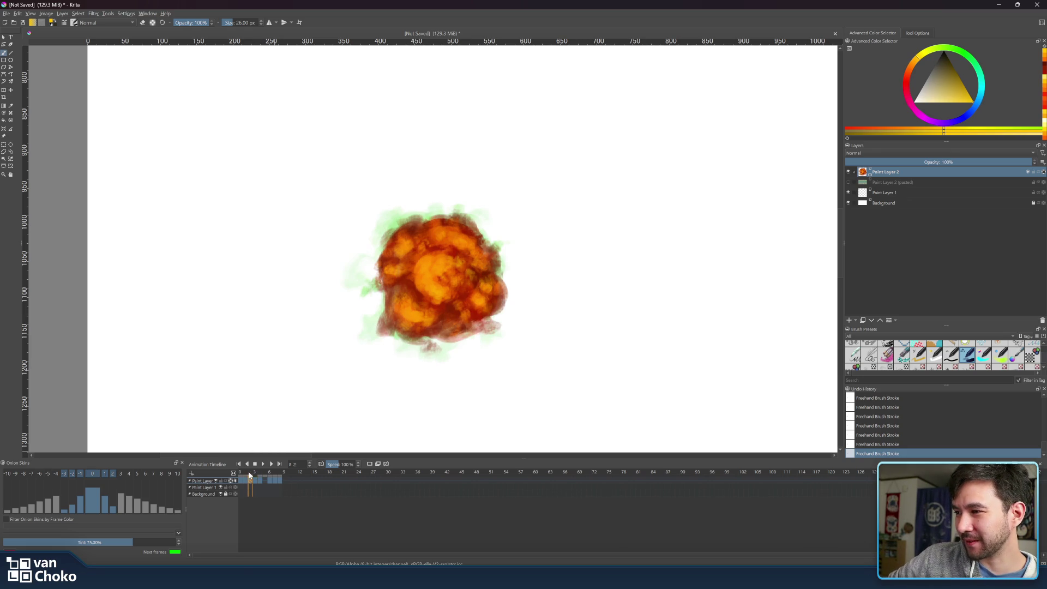
{"action": "left_click", "coordinate": [253, 473]}
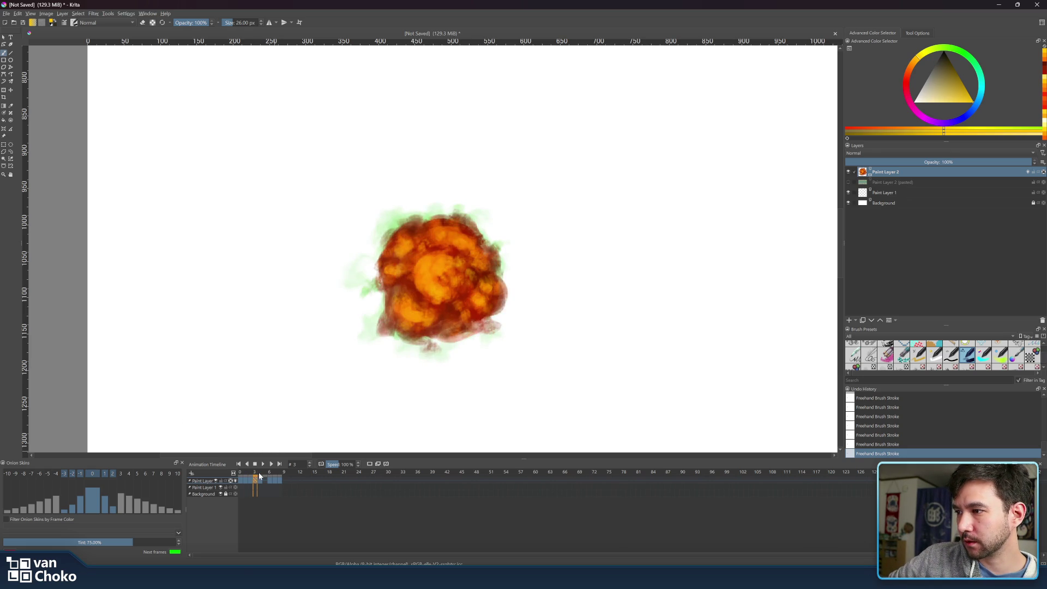
{"action": "left_click_drag", "start_coordinate": [253, 472], "coordinate": [246, 475]}
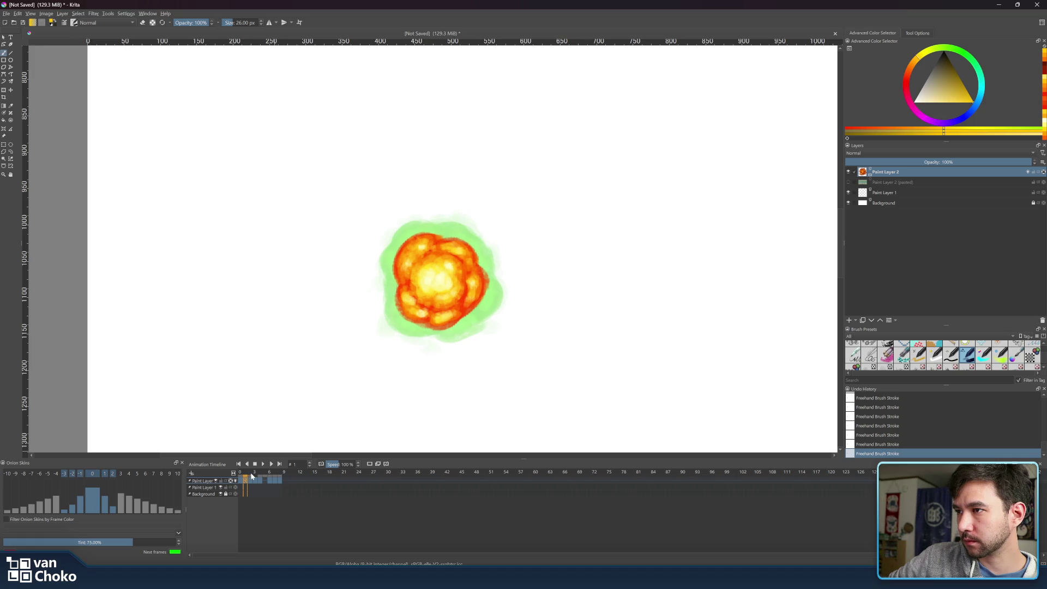
{"action": "left_click", "coordinate": [256, 472]}
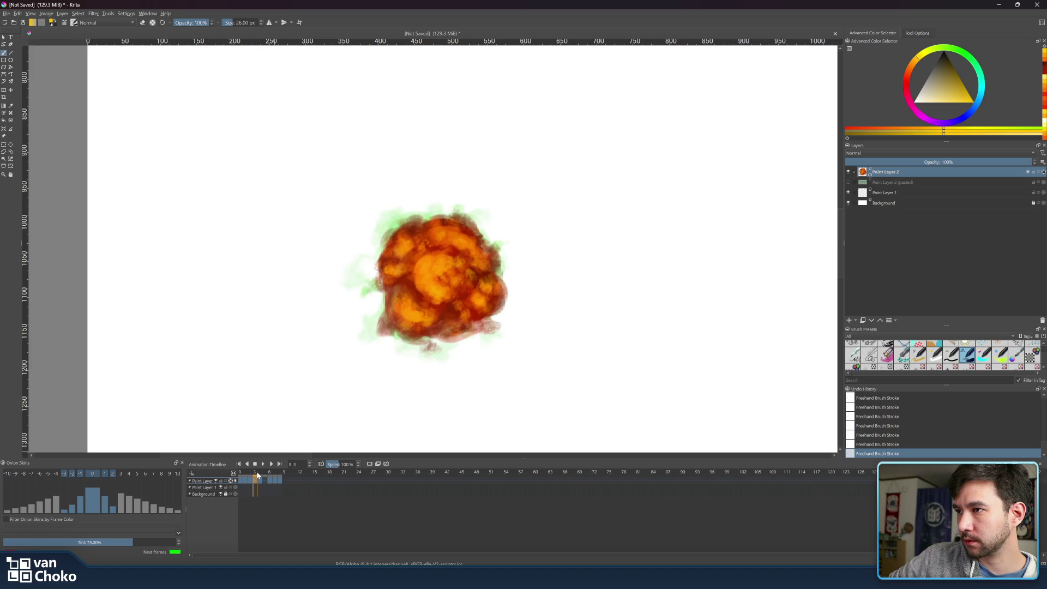
Choose a brighter yellow-orange, set the brush to 30 px, and paint lower-left highlights.
{"action": "left_click", "coordinate": [918, 64]}
{"action": "left_click_drag", "start_coordinate": [916, 66], "coordinate": [922, 57]}
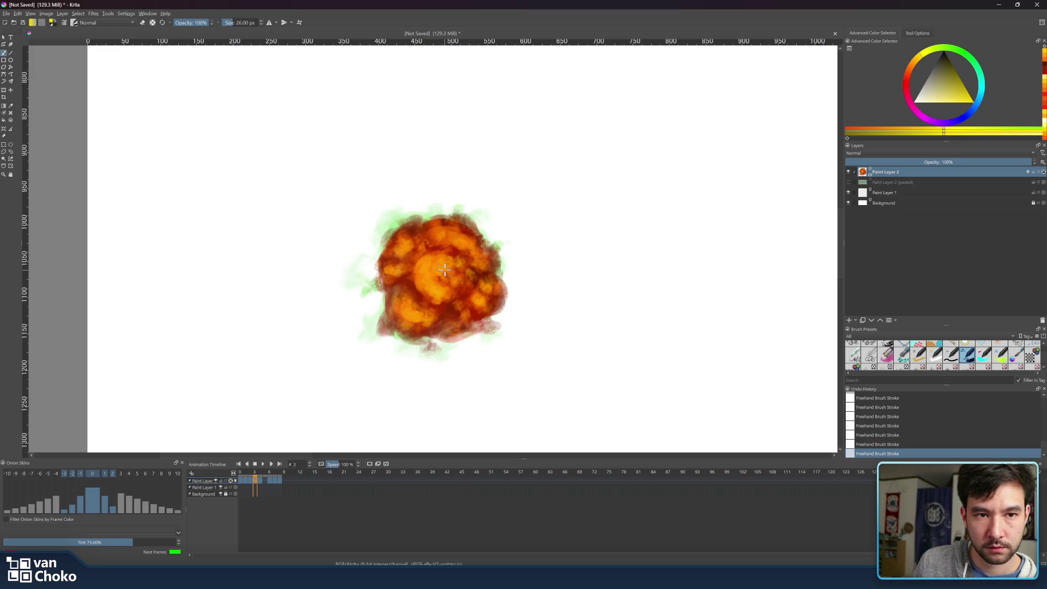
{"action": "key", "text": "bracketleft"}
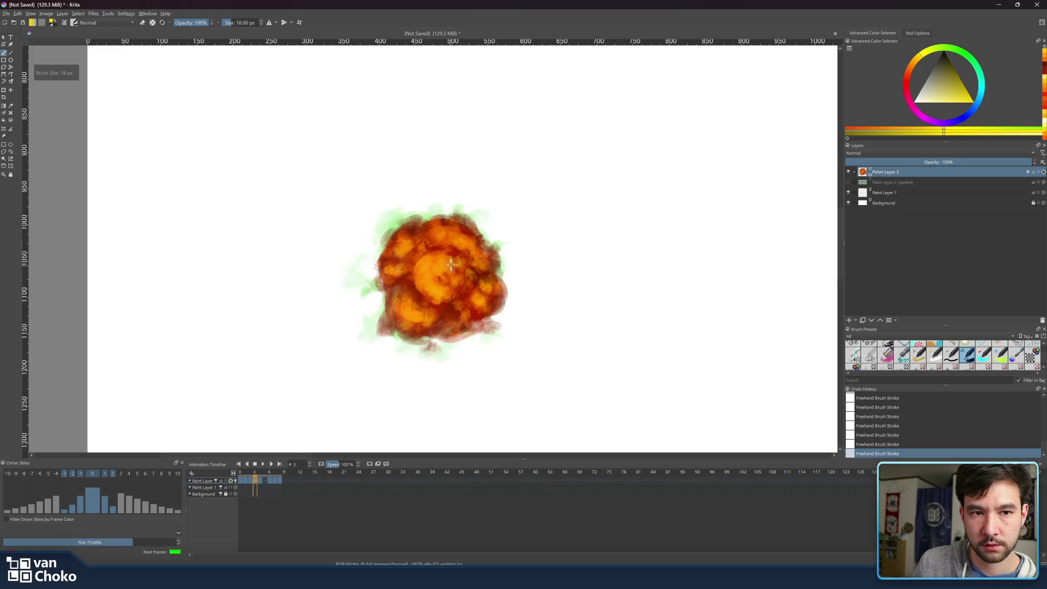
{"action": "key", "text": "bracketleft"}
{"action": "key", "text": "bracketleft"}
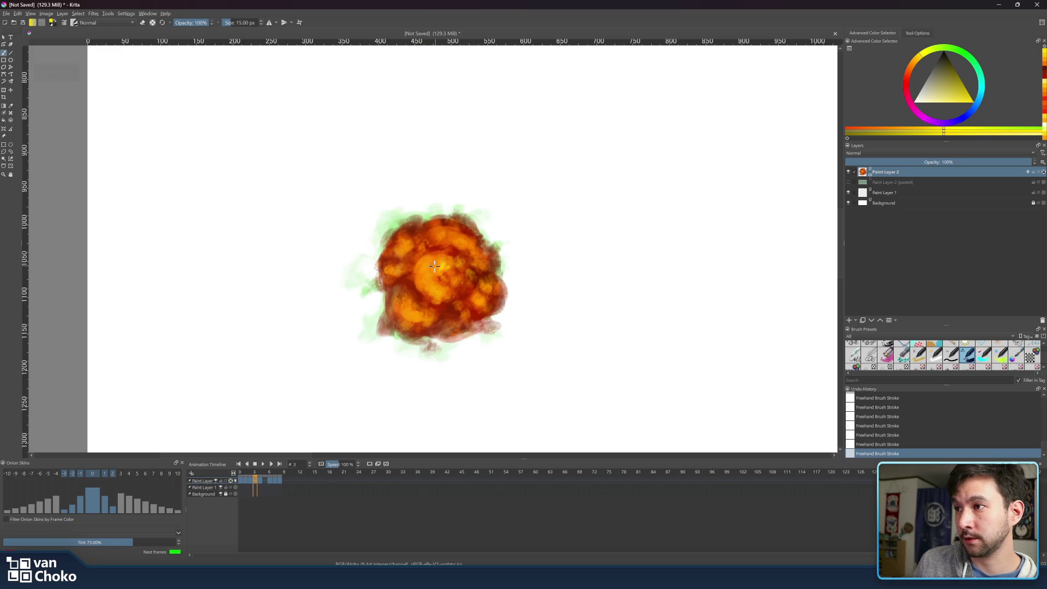
{"action": "key", "text": "bracketright"}
{"action": "key", "text": "bracketright"}
{"action": "key", "text": "bracketright"}
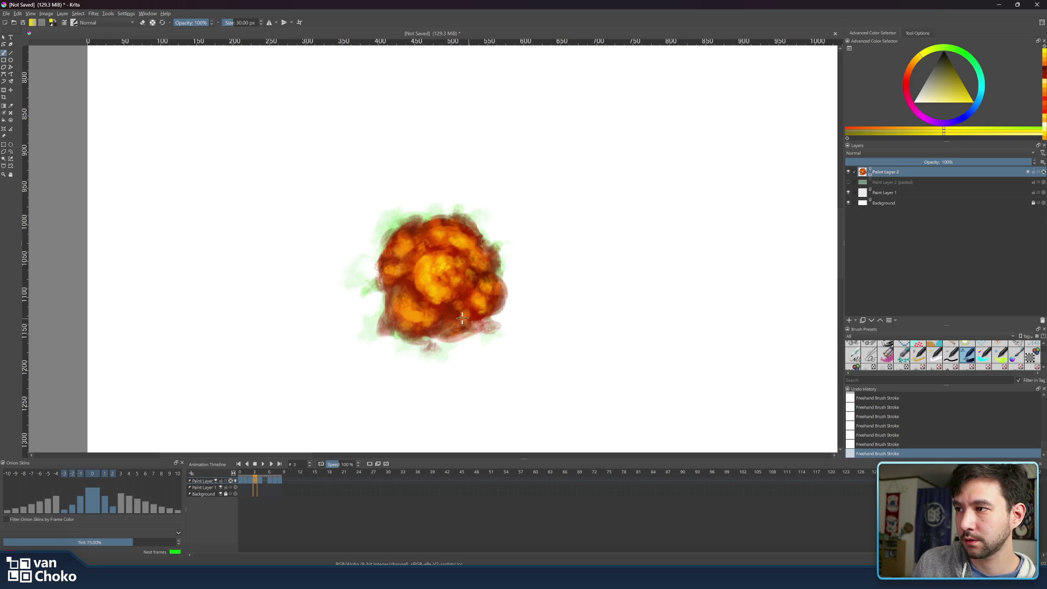
{"action": "mouse_move", "coordinate": [409, 312]}
{"action": "left_mouse_down"}
{"action": "mouse_move", "coordinate": [425, 316]}
{"action": "mouse_move", "coordinate": [409, 305]}
{"action": "mouse_move", "coordinate": [402, 326]}
{"action": "left_mouse_up"}
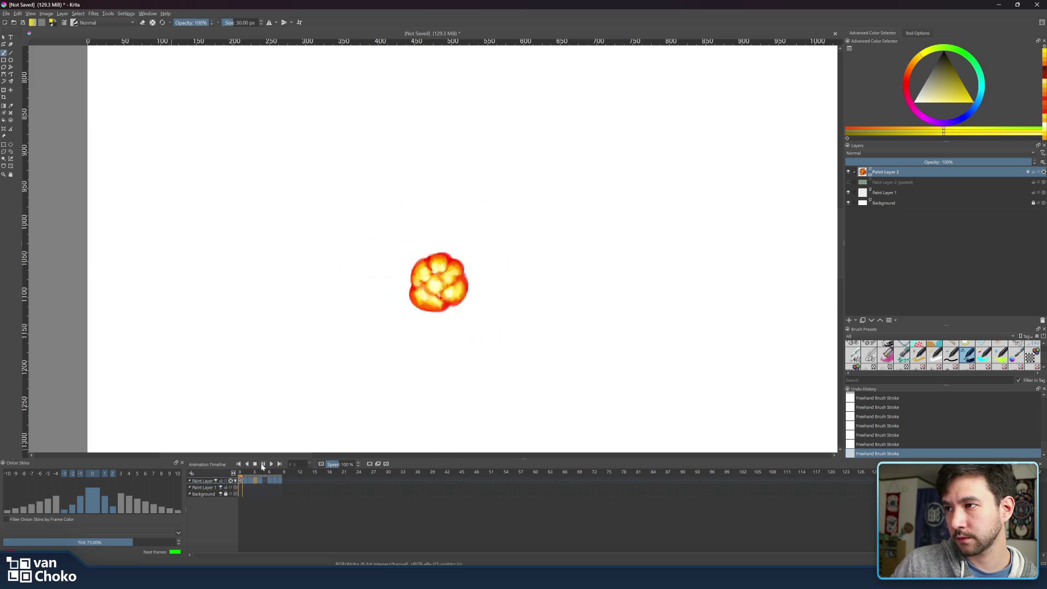
Play the explosion animation twice, checking frames 4 and 5 in between.
{"action": "left_click", "coordinate": [262, 465]}
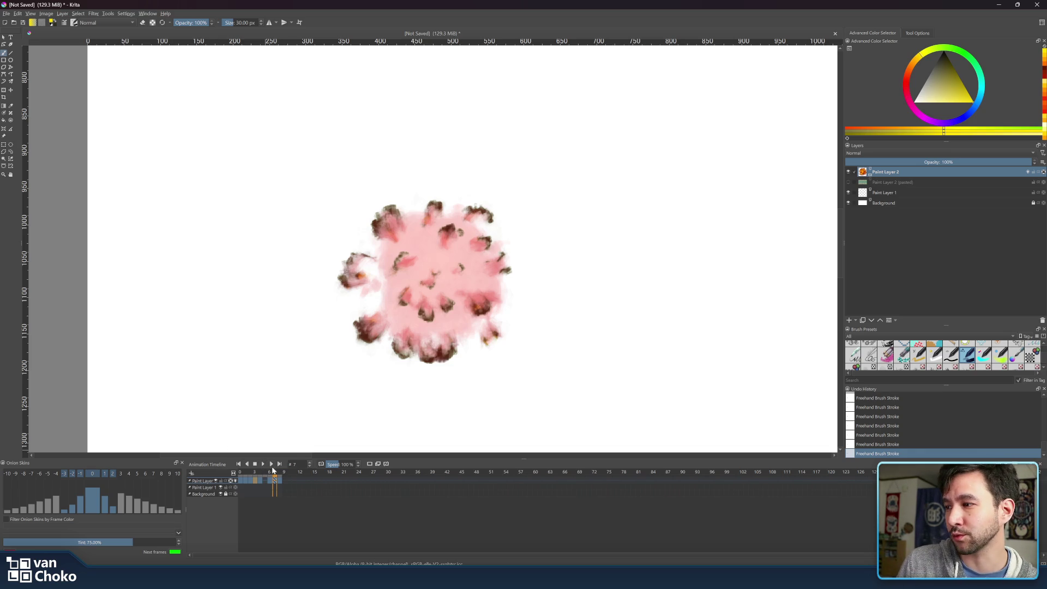
{"action": "left_click", "coordinate": [264, 472]}
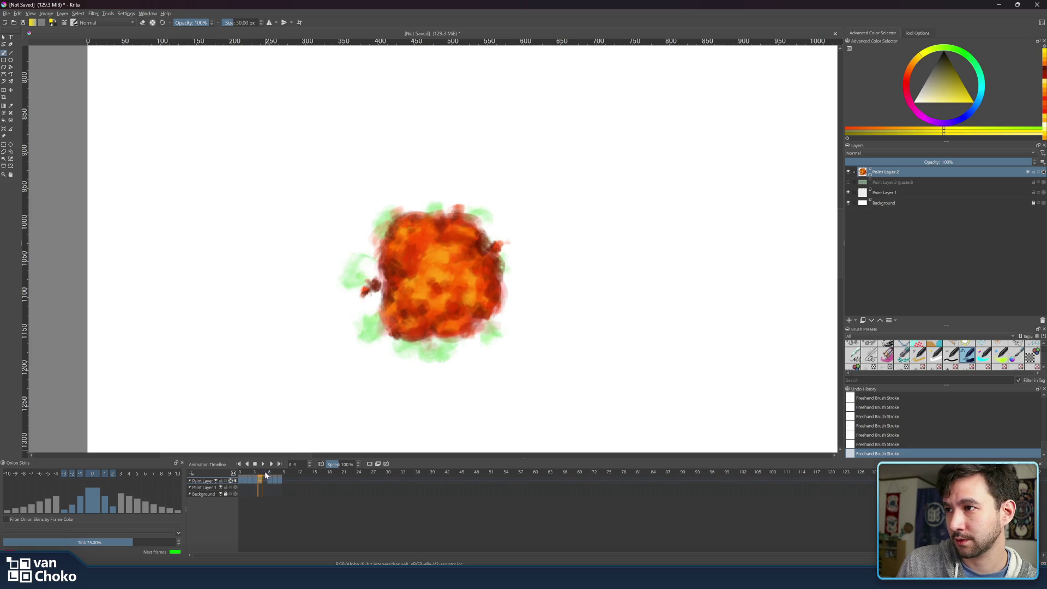
{"action": "left_click_drag", "start_coordinate": [271, 474], "coordinate": [263, 476]}
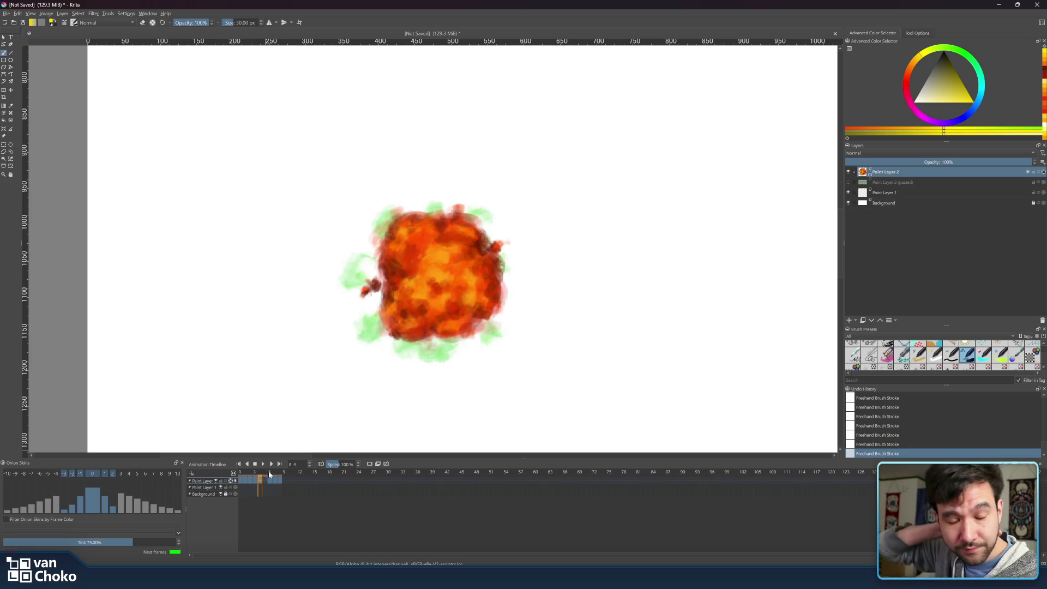
{"action": "left_click", "coordinate": [264, 464]}
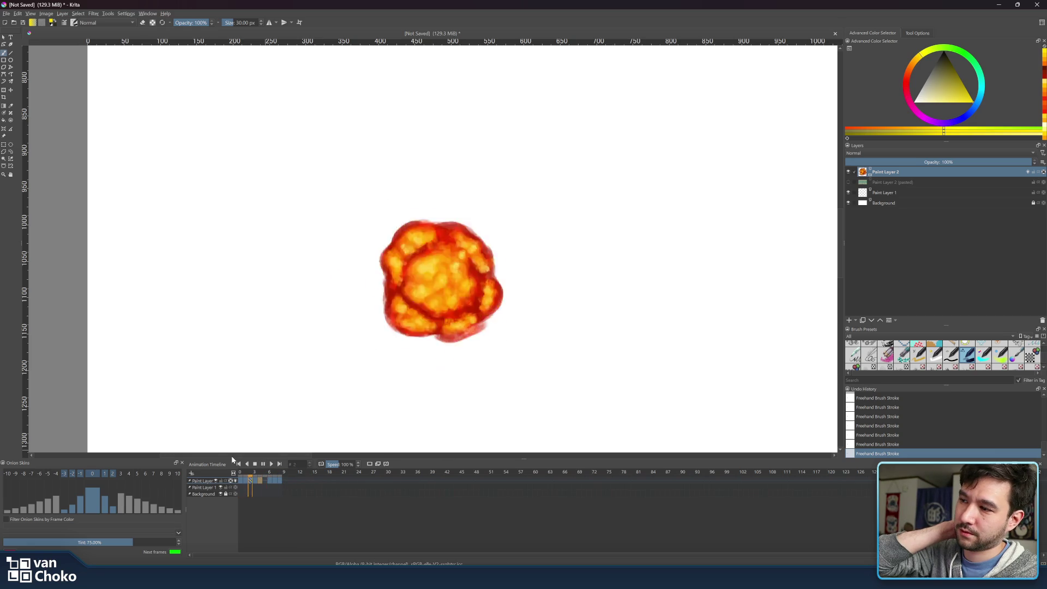
{"action": "left_click", "coordinate": [250, 472]}
Compare frames 2 and 3, then frames 5 and 6, and open frame 5's editing options.
{"action": "left_click_drag", "start_coordinate": [251, 472], "coordinate": [273, 472]}
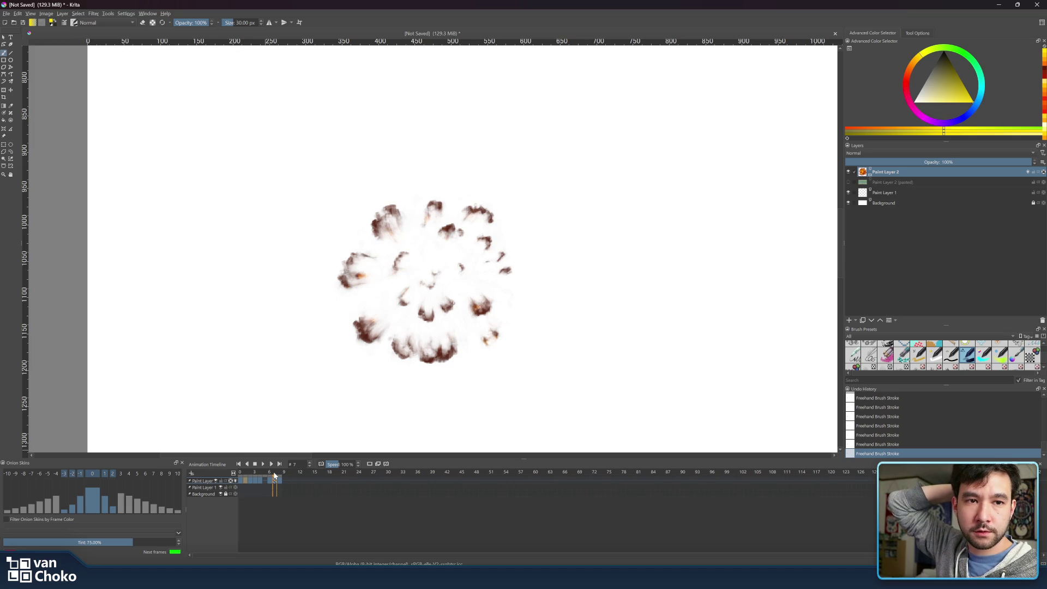
{"action": "mouse_move", "coordinate": [275, 477]}
{"action": "left_mouse_down"}
{"action": "mouse_move", "coordinate": [260, 474]}
{"action": "mouse_move", "coordinate": [266, 483]}
{"action": "left_mouse_up"}
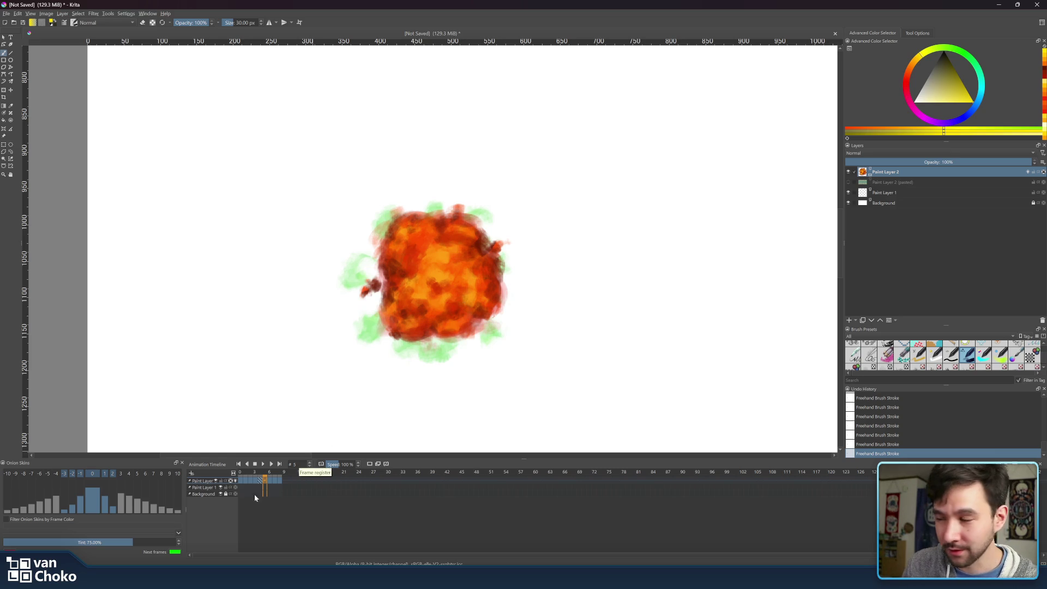
{"action": "left_click", "coordinate": [269, 476]}
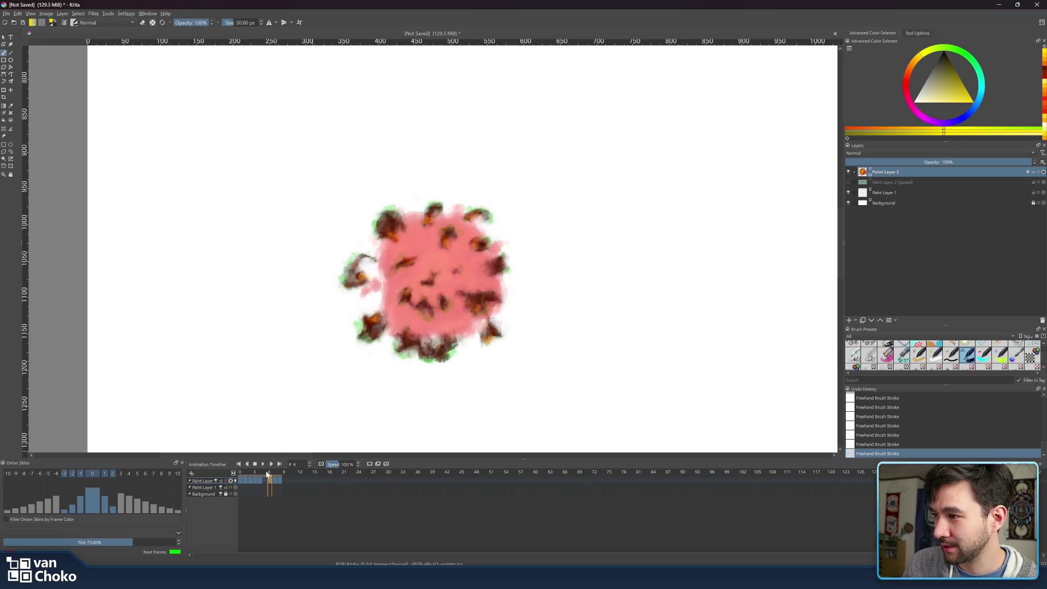
{"action": "left_click", "coordinate": [265, 476]}
{"action": "right_click", "coordinate": [265, 482]}
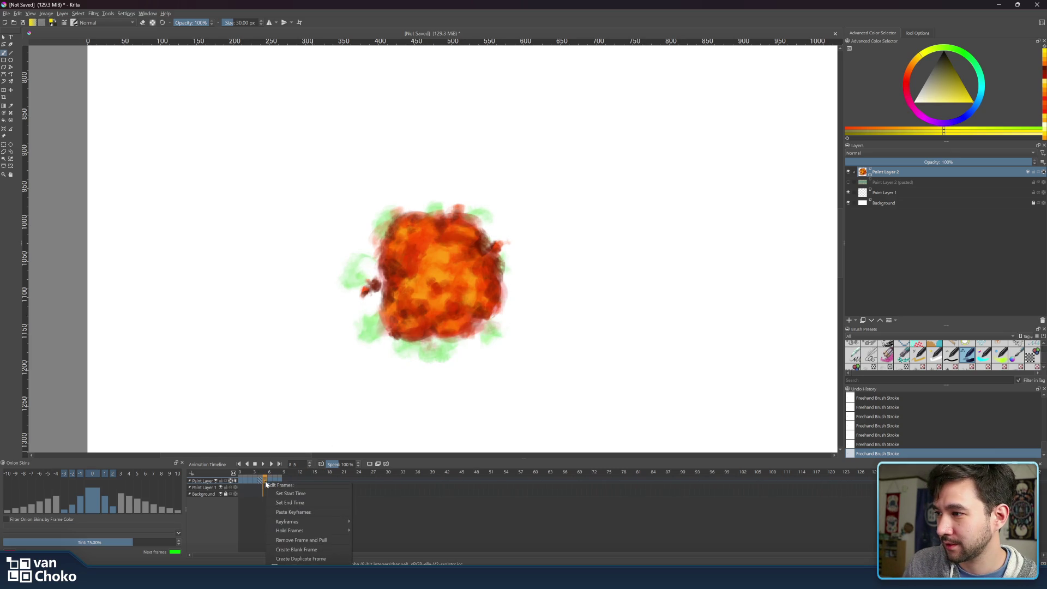
{"action": "mouse_move", "coordinate": [331, 531]}
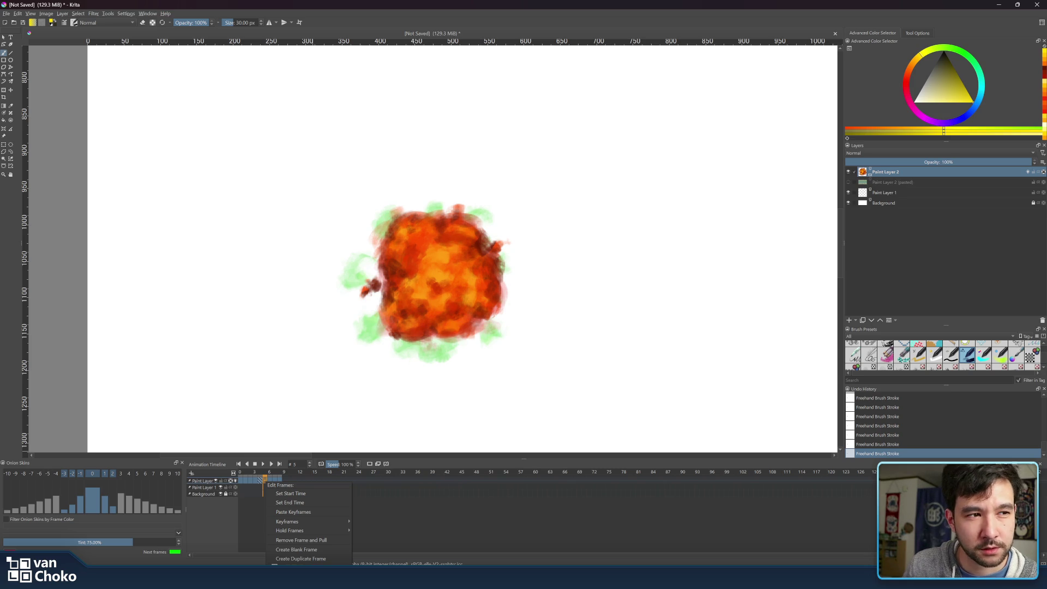
{"action": "key", "text": "Escape"}
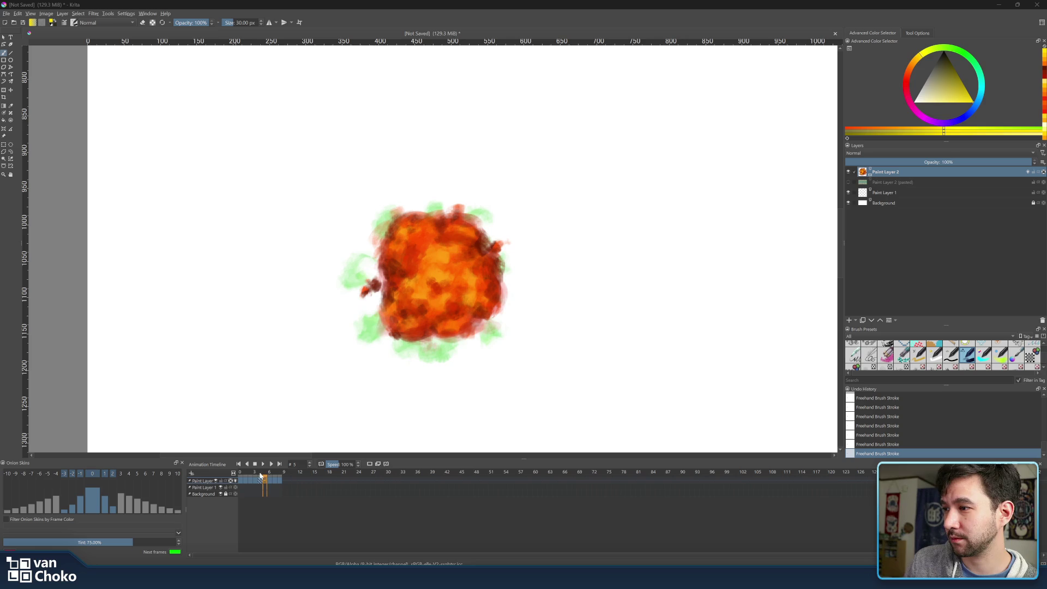
{"action": "left_click", "coordinate": [271, 472]}
{"action": "left_click", "coordinate": [265, 478]}
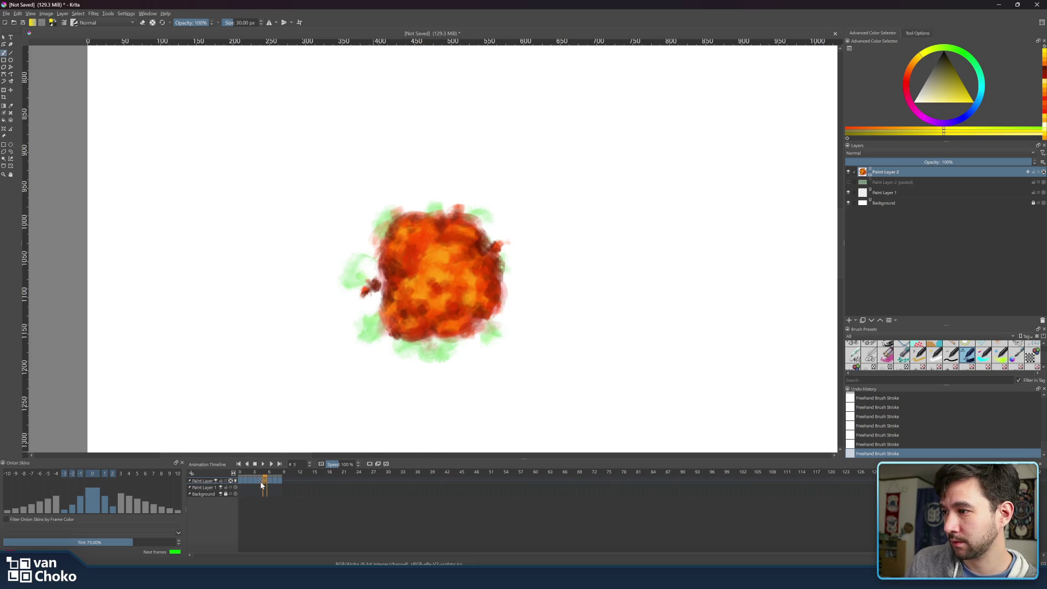
{"action": "right_click", "coordinate": [265, 480]}
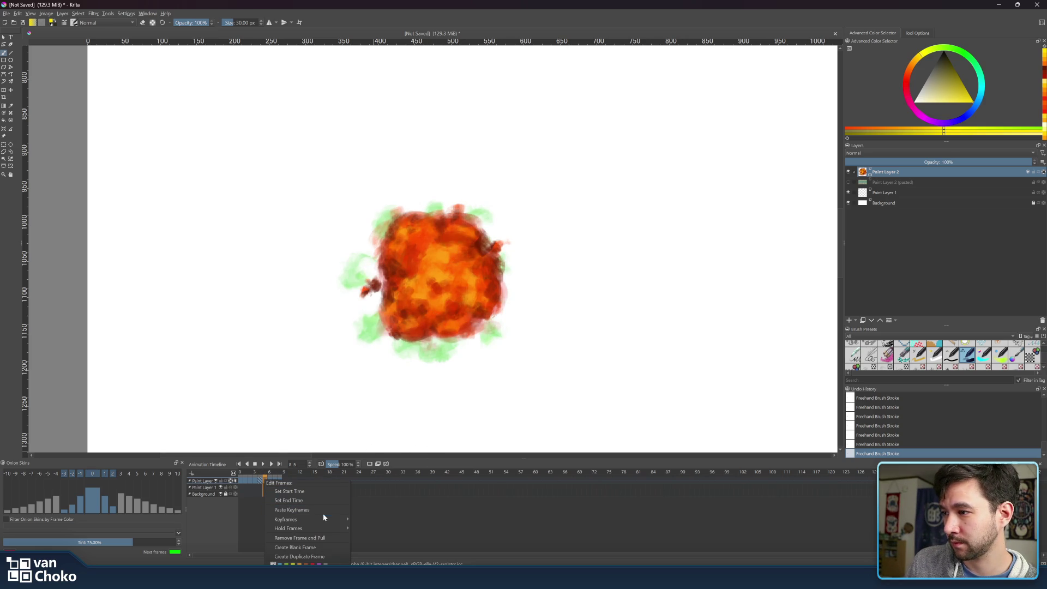
{"action": "mouse_move", "coordinate": [323, 520]}
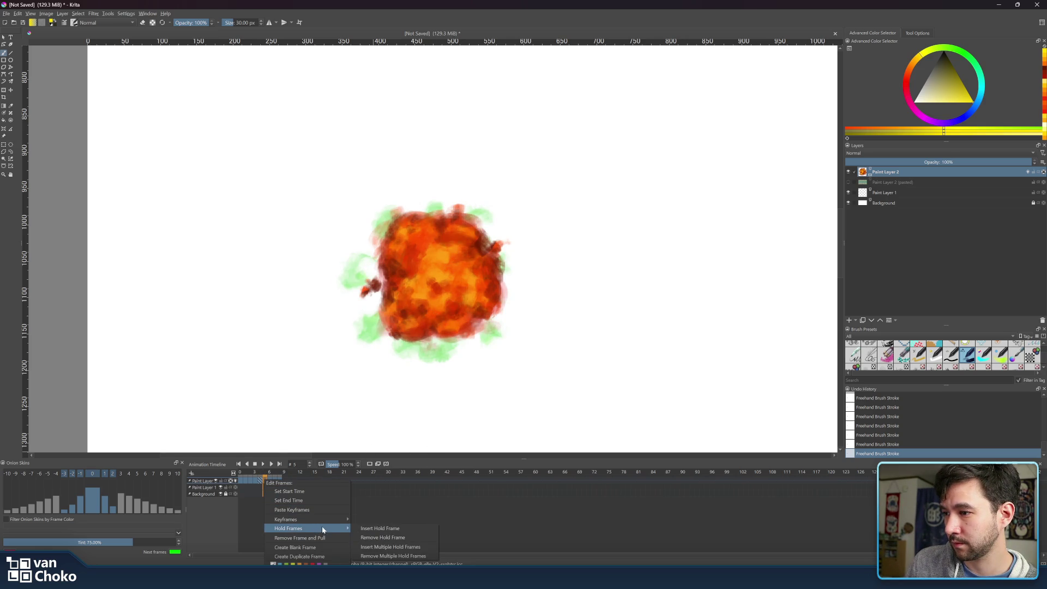
{"action": "left_click", "coordinate": [316, 548]}
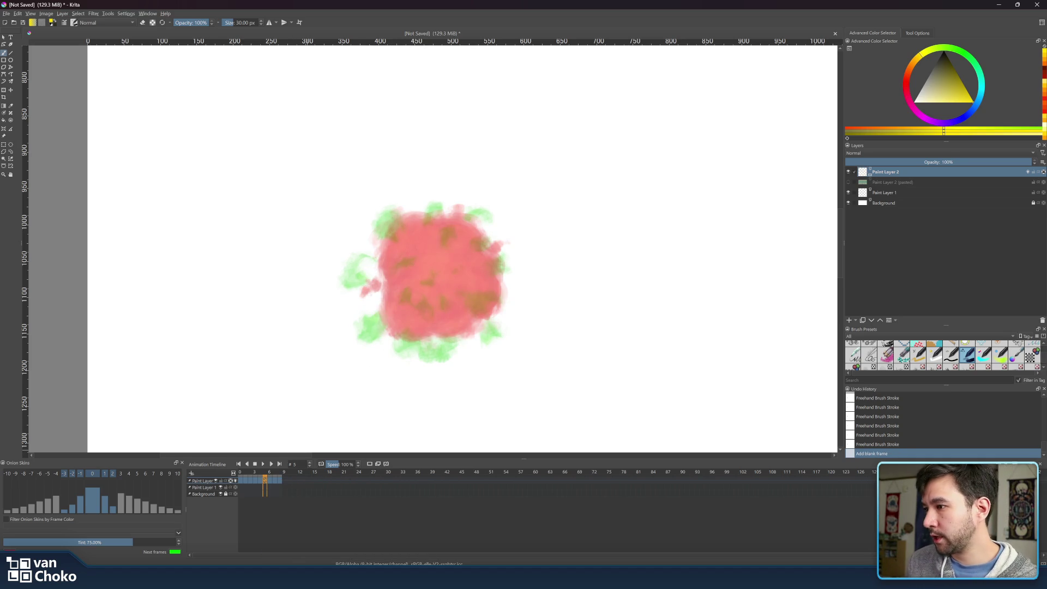
Sample dark red from frame 4's fireball, go to frame 5, and lock Paint Layer 2's alpha.
{"action": "left_click", "coordinate": [269, 473]}
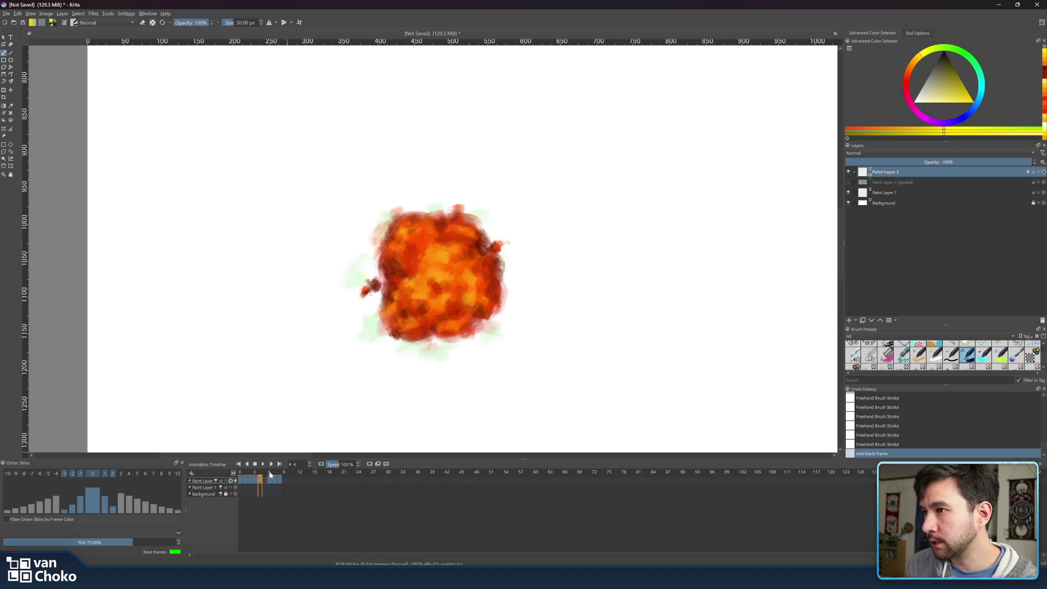
{"action": "left_click", "coordinate": [260, 473]}
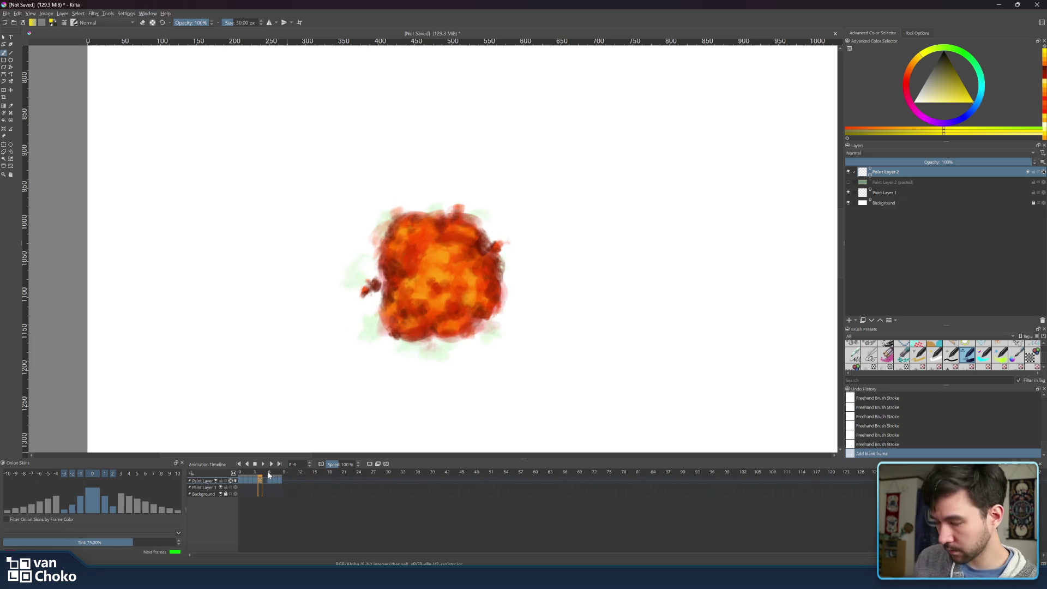
{"action": "left_click", "coordinate": [478, 243], "text": "ctrl"}
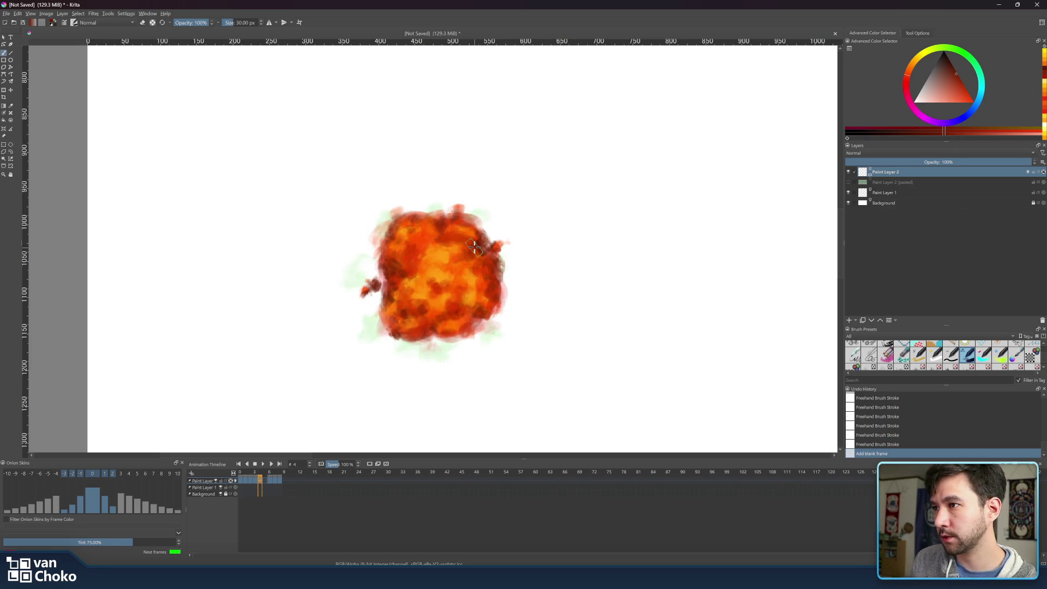
{"action": "left_click", "coordinate": [265, 481]}
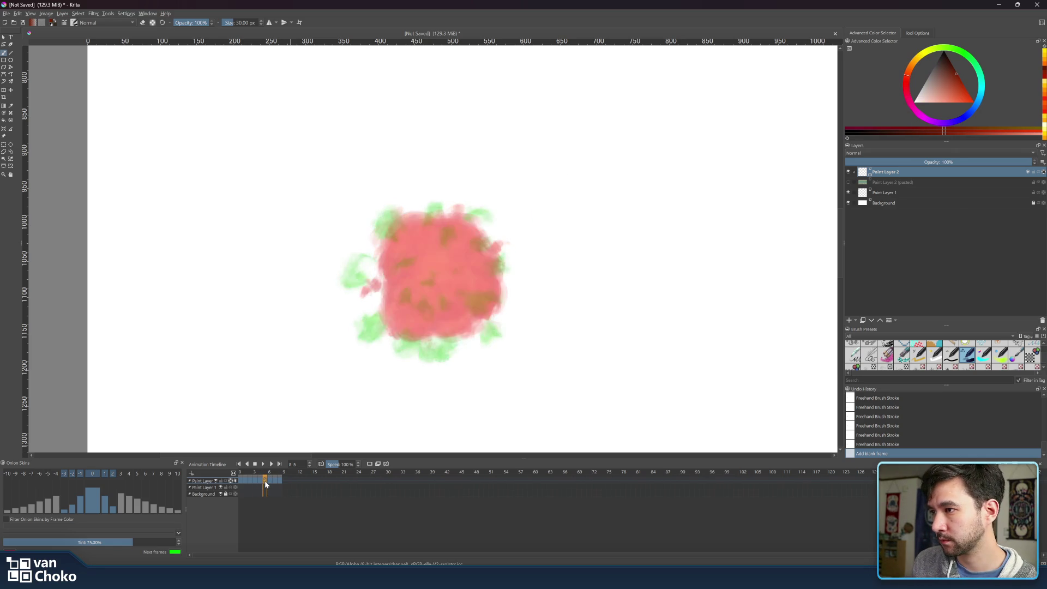
{"action": "left_click", "coordinate": [399, 237]}
{"action": "left_click", "coordinate": [1043, 173]}
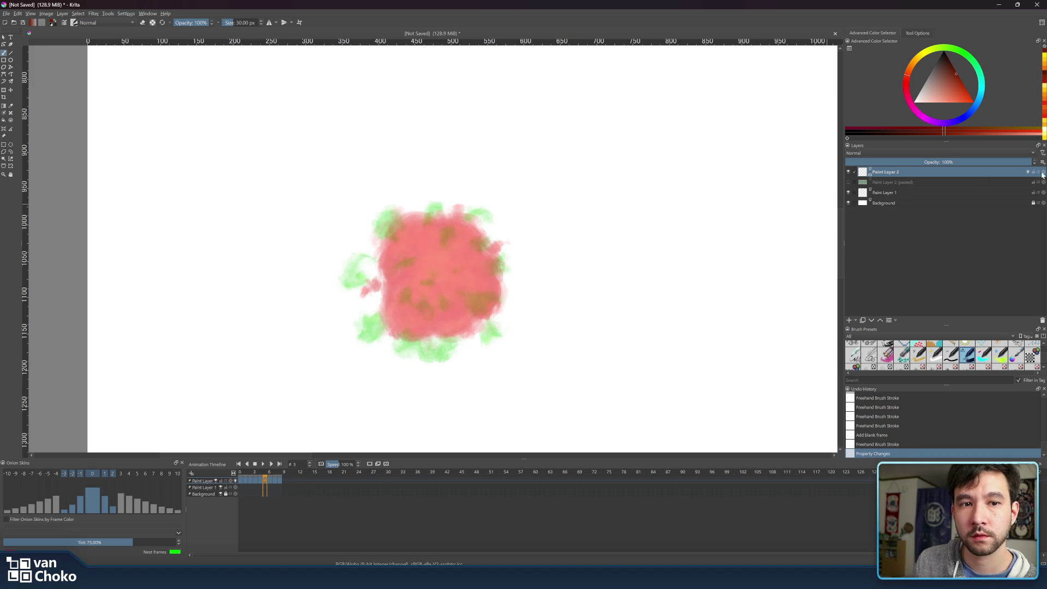
Paint dark red over the pink blob's upper, left and lower-left areas.
{"action": "left_click_drag", "start_coordinate": [401, 234], "coordinate": [382, 218]}
{"action": "mouse_move", "coordinate": [379, 237]}
{"action": "left_mouse_down"}
{"action": "mouse_move", "coordinate": [398, 225]}
{"action": "mouse_move", "coordinate": [406, 247]}
{"action": "mouse_move", "coordinate": [381, 230]}
{"action": "mouse_move", "coordinate": [424, 252]}
{"action": "mouse_move", "coordinate": [371, 271]}
{"action": "mouse_move", "coordinate": [385, 275]}
{"action": "mouse_move", "coordinate": [366, 261]}
{"action": "mouse_move", "coordinate": [393, 258]}
{"action": "mouse_move", "coordinate": [361, 278]}
{"action": "mouse_move", "coordinate": [389, 271]}
{"action": "left_mouse_up"}
{"action": "mouse_move", "coordinate": [393, 310]}
{"action": "left_mouse_down"}
{"action": "mouse_move", "coordinate": [383, 304]}
{"action": "mouse_move", "coordinate": [389, 330]}
{"action": "mouse_move", "coordinate": [376, 317]}
{"action": "mouse_move", "coordinate": [401, 314]}
{"action": "mouse_move", "coordinate": [380, 327]}
{"action": "mouse_move", "coordinate": [380, 287]}
{"action": "left_mouse_up"}
{"action": "mouse_move", "coordinate": [415, 329]}
{"action": "left_mouse_down"}
{"action": "mouse_move", "coordinate": [404, 328]}
{"action": "mouse_move", "coordinate": [455, 338]}
{"action": "mouse_move", "coordinate": [465, 327]}
{"action": "mouse_move", "coordinate": [441, 326]}
{"action": "mouse_move", "coordinate": [453, 323]}
{"action": "mouse_move", "coordinate": [447, 308]}
{"action": "mouse_move", "coordinate": [436, 317]}
{"action": "mouse_move", "coordinate": [463, 327]}
{"action": "mouse_move", "coordinate": [491, 300]}
{"action": "mouse_move", "coordinate": [474, 292]}
{"action": "mouse_move", "coordinate": [482, 286]}
{"action": "mouse_move", "coordinate": [458, 292]}
{"action": "mouse_move", "coordinate": [467, 295]}
{"action": "mouse_move", "coordinate": [446, 311]}
{"action": "mouse_move", "coordinate": [407, 322]}
{"action": "mouse_move", "coordinate": [393, 308]}
{"action": "mouse_move", "coordinate": [403, 269]}
{"action": "mouse_move", "coordinate": [395, 263]}
{"action": "mouse_move", "coordinate": [433, 263]}
{"action": "mouse_move", "coordinate": [430, 280]}
{"action": "mouse_move", "coordinate": [420, 273]}
{"action": "mouse_move", "coordinate": [452, 246]}
{"action": "mouse_move", "coordinate": [428, 249]}
{"action": "mouse_move", "coordinate": [400, 289]}
{"action": "mouse_move", "coordinate": [415, 305]}
{"action": "mouse_move", "coordinate": [450, 286]}
{"action": "mouse_move", "coordinate": [414, 229]}
{"action": "mouse_move", "coordinate": [435, 215]}
{"action": "mouse_move", "coordinate": [441, 239]}
{"action": "mouse_move", "coordinate": [455, 218]}
{"action": "mouse_move", "coordinate": [476, 229]}
{"action": "mouse_move", "coordinate": [455, 242]}
{"action": "mouse_move", "coordinate": [483, 248]}
{"action": "mouse_move", "coordinate": [474, 224]}
{"action": "mouse_move", "coordinate": [491, 248]}
{"action": "mouse_move", "coordinate": [475, 252]}
{"action": "mouse_move", "coordinate": [494, 273]}
{"action": "mouse_move", "coordinate": [472, 273]}
{"action": "mouse_move", "coordinate": [491, 284]}
{"action": "mouse_move", "coordinate": [437, 273]}
{"action": "mouse_move", "coordinate": [451, 257]}
{"action": "mouse_move", "coordinate": [463, 262]}
{"action": "mouse_move", "coordinate": [458, 284]}
{"action": "mouse_move", "coordinate": [425, 260]}
{"action": "mouse_move", "coordinate": [407, 266]}
{"action": "mouse_move", "coordinate": [442, 296]}
{"action": "mouse_move", "coordinate": [382, 286]}
{"action": "mouse_move", "coordinate": [402, 298]}
{"action": "mouse_move", "coordinate": [387, 278]}
{"action": "mouse_move", "coordinate": [453, 301]}
{"action": "mouse_move", "coordinate": [414, 321]}
{"action": "mouse_move", "coordinate": [390, 304]}
{"action": "mouse_move", "coordinate": [410, 327]}
{"action": "mouse_move", "coordinate": [393, 306]}
{"action": "mouse_move", "coordinate": [435, 321]}
{"action": "mouse_move", "coordinate": [417, 308]}
{"action": "mouse_move", "coordinate": [423, 295]}
{"action": "mouse_move", "coordinate": [465, 314]}
{"action": "mouse_move", "coordinate": [462, 332]}
{"action": "mouse_move", "coordinate": [432, 327]}
{"action": "mouse_move", "coordinate": [451, 327]}
{"action": "left_mouse_up"}
{"action": "key", "text": "]"}
{"action": "key", "text": "bracketleft"}
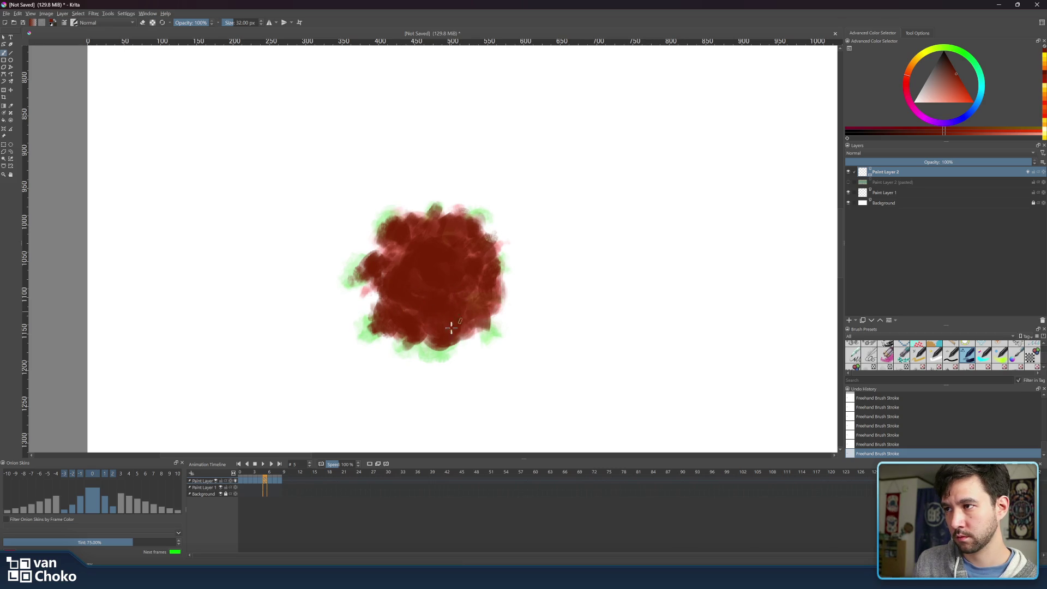
Darken the blob's right edge, left side and lower parts.
{"action": "mouse_move", "coordinate": [493, 282]}
{"action": "left_mouse_down"}
{"action": "mouse_move", "coordinate": [499, 308]}
{"action": "mouse_move", "coordinate": [478, 311]}
{"action": "left_mouse_up"}
{"action": "mouse_move", "coordinate": [381, 267]}
{"action": "left_mouse_down"}
{"action": "mouse_move", "coordinate": [361, 299]}
{"action": "mouse_move", "coordinate": [397, 239]}
{"action": "mouse_move", "coordinate": [463, 229]}
{"action": "mouse_move", "coordinate": [452, 278]}
{"action": "mouse_move", "coordinate": [430, 264]}
{"action": "mouse_move", "coordinate": [442, 292]}
{"action": "mouse_move", "coordinate": [466, 256]}
{"action": "left_mouse_up"}
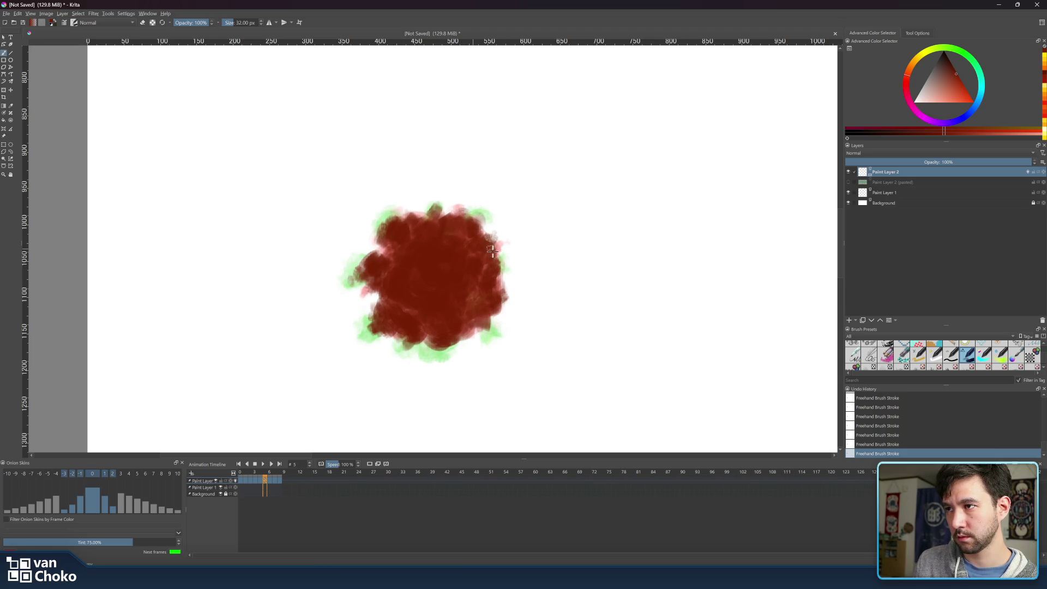
{"action": "mouse_move", "coordinate": [391, 261]}
{"action": "left_mouse_down"}
{"action": "mouse_move", "coordinate": [385, 335]}
{"action": "mouse_move", "coordinate": [387, 321]}
{"action": "mouse_move", "coordinate": [434, 341]}
{"action": "mouse_move", "coordinate": [423, 348]}
{"action": "mouse_move", "coordinate": [442, 346]}
{"action": "mouse_move", "coordinate": [476, 315]}
{"action": "mouse_move", "coordinate": [487, 329]}
{"action": "left_mouse_up"}
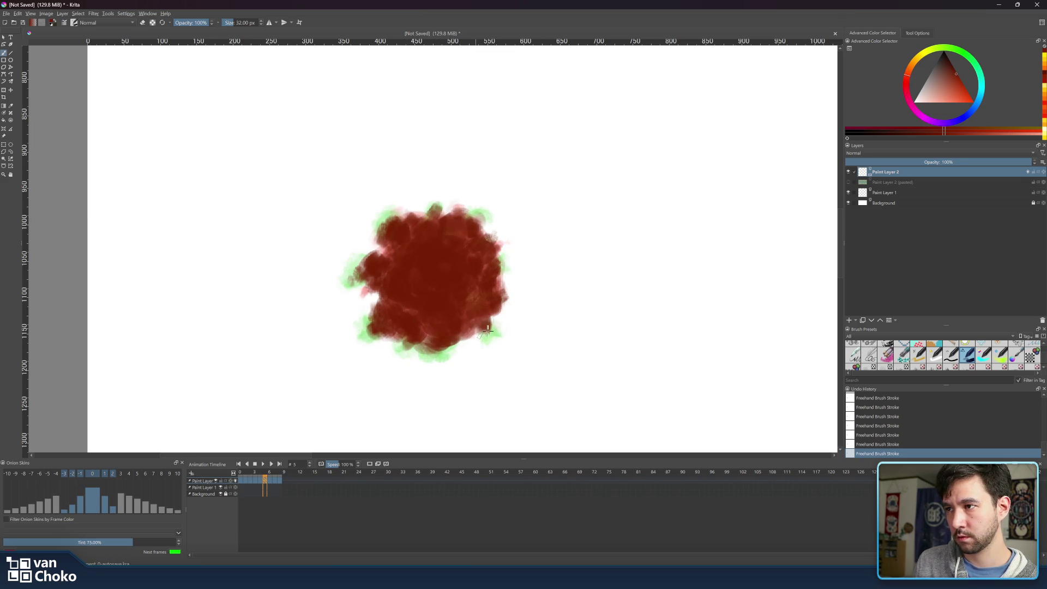
{"action": "mouse_move", "coordinate": [379, 265]}
{"action": "left_mouse_down"}
{"action": "mouse_move", "coordinate": [382, 284]}
{"action": "mouse_move", "coordinate": [385, 254]}
{"action": "mouse_move", "coordinate": [437, 224]}
{"action": "mouse_move", "coordinate": [404, 232]}
{"action": "mouse_move", "coordinate": [495, 252]}
{"action": "mouse_move", "coordinate": [491, 315]}
{"action": "left_mouse_up"}
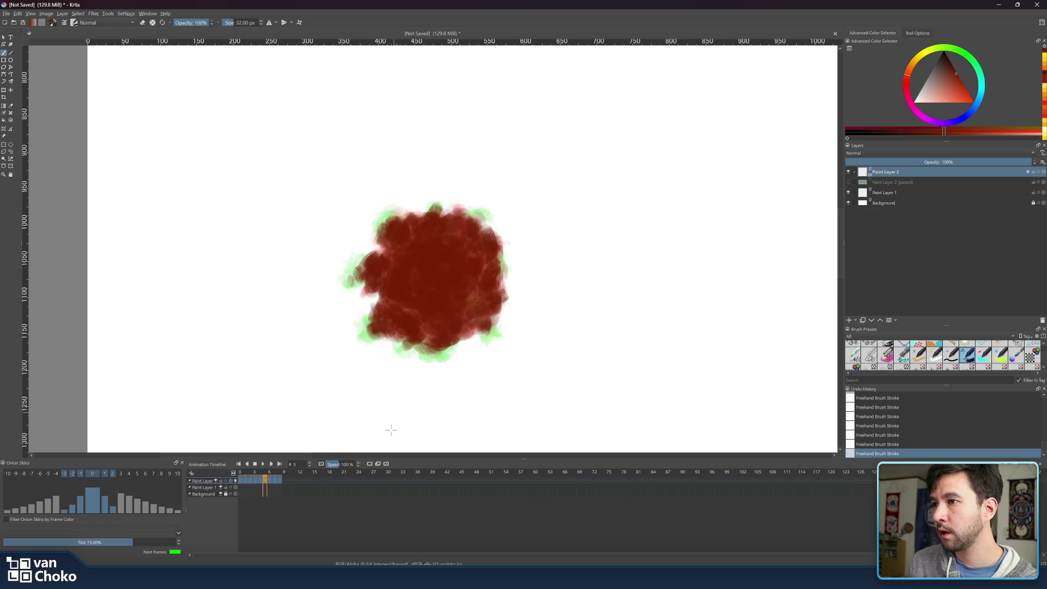
Compare frames 4–6, pick a darker red, and return to frame 5.
{"action": "left_click", "coordinate": [261, 477]}
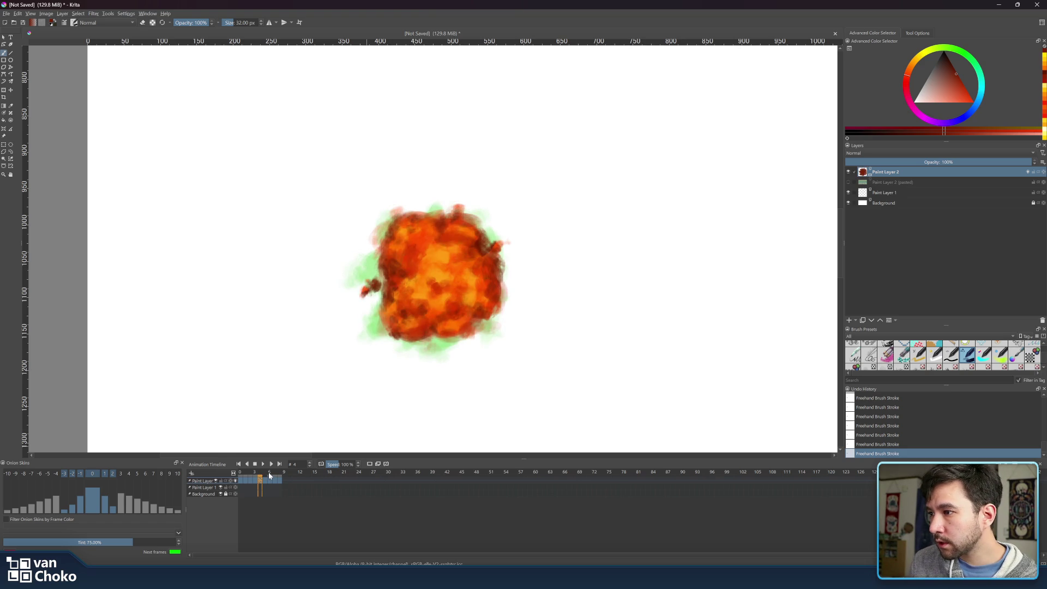
{"action": "left_click", "coordinate": [265, 473]}
{"action": "left_click", "coordinate": [270, 472]}
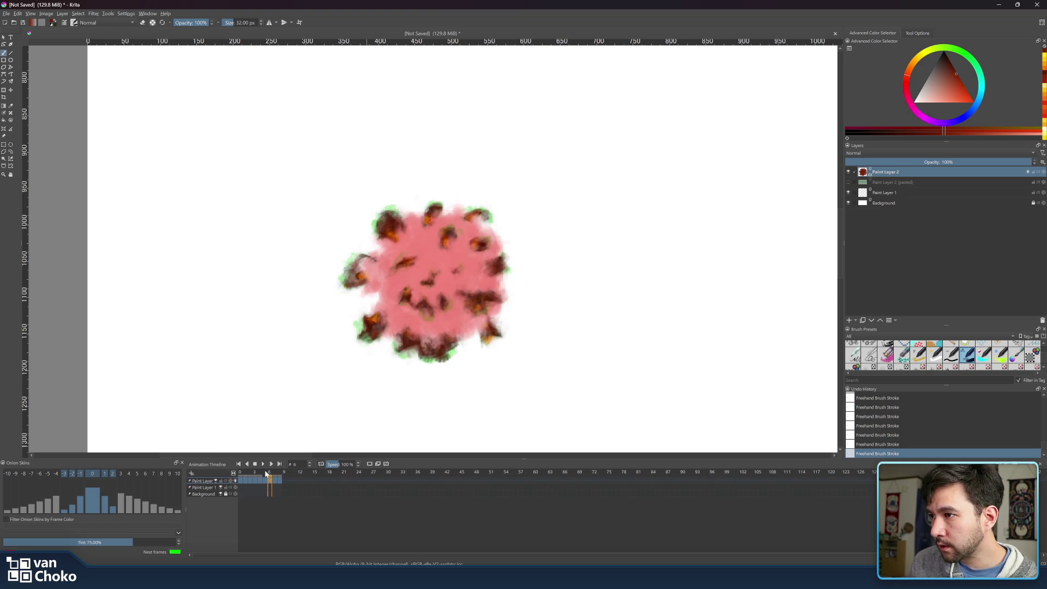
{"action": "left_click", "coordinate": [265, 472]}
{"action": "left_click", "coordinate": [261, 473]}
{"action": "left_click", "coordinate": [265, 472]}
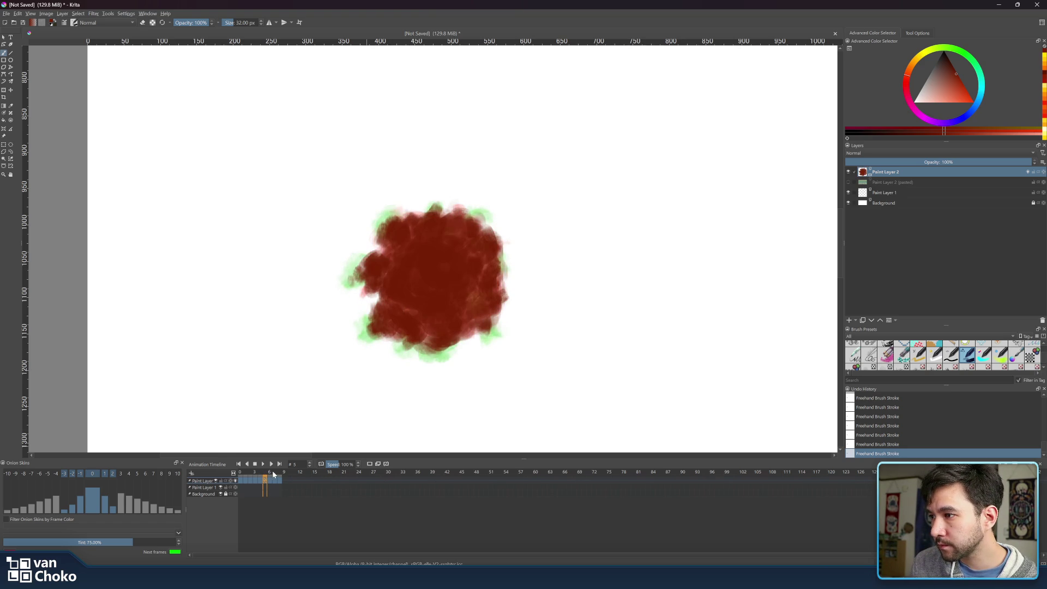
{"action": "left_click", "coordinate": [269, 472]}
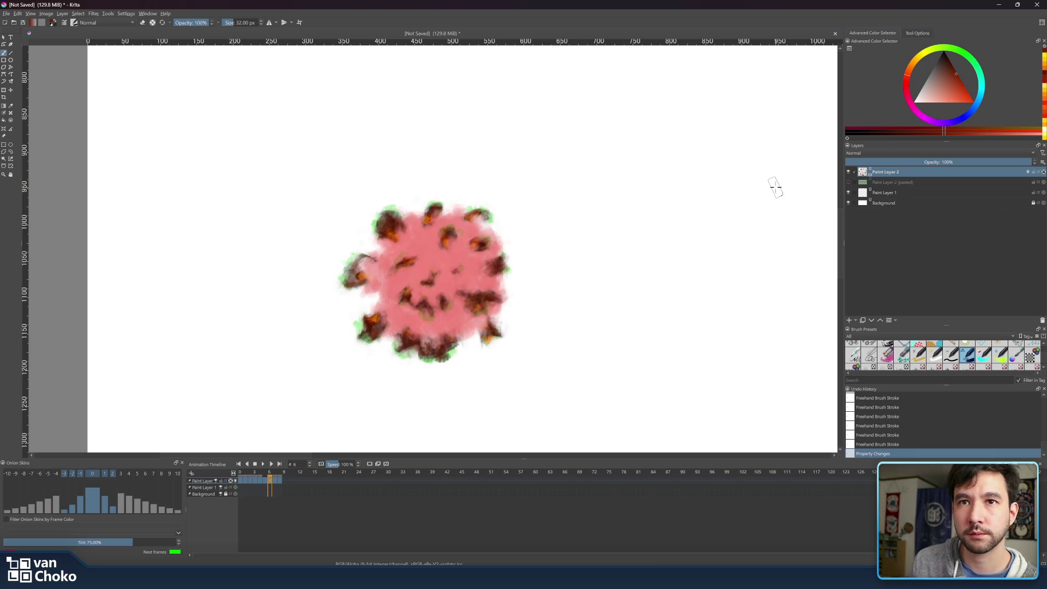
{"action": "left_click", "coordinate": [371, 334], "text": "ctrl"}
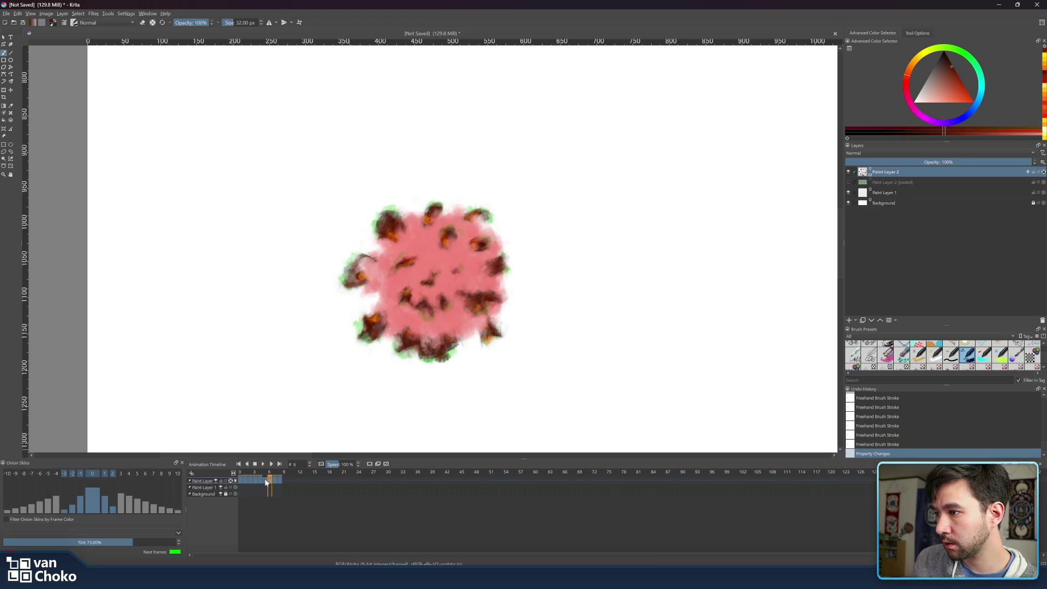
{"action": "left_click", "coordinate": [265, 480]}
Paint darker maroon strokes over the lower blob and its pale right-edge fringe.
{"action": "mouse_move", "coordinate": [420, 338]}
{"action": "left_mouse_down"}
{"action": "mouse_move", "coordinate": [403, 330]}
{"action": "mouse_move", "coordinate": [417, 317]}
{"action": "mouse_move", "coordinate": [387, 294]}
{"action": "mouse_move", "coordinate": [384, 327]}
{"action": "mouse_move", "coordinate": [407, 313]}
{"action": "mouse_move", "coordinate": [380, 296]}
{"action": "mouse_move", "coordinate": [382, 285]}
{"action": "mouse_move", "coordinate": [422, 308]}
{"action": "left_mouse_up"}
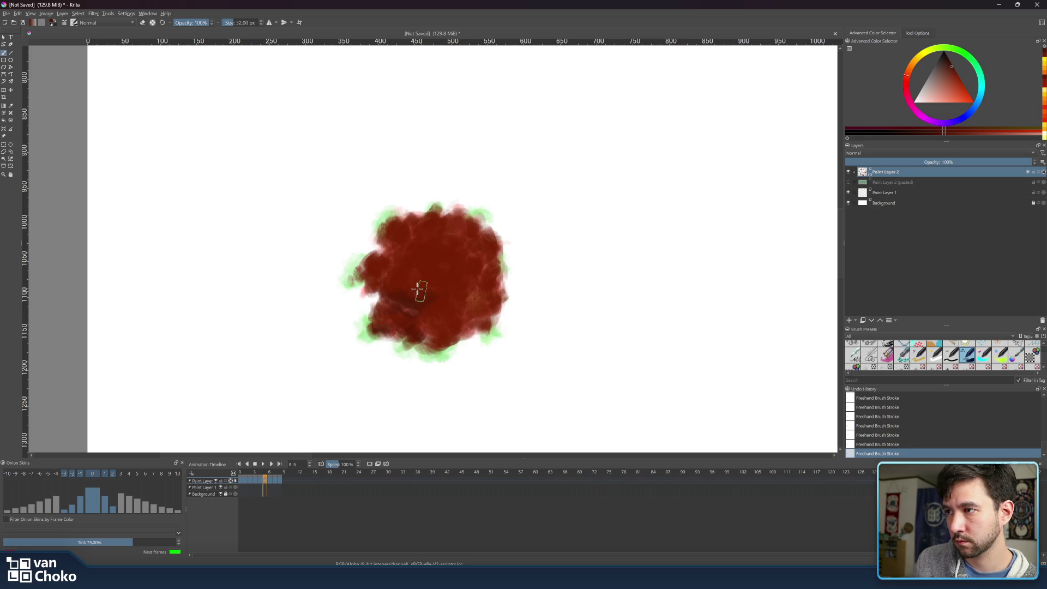
{"action": "left_click_drag", "start_coordinate": [435, 292], "coordinate": [440, 304]}
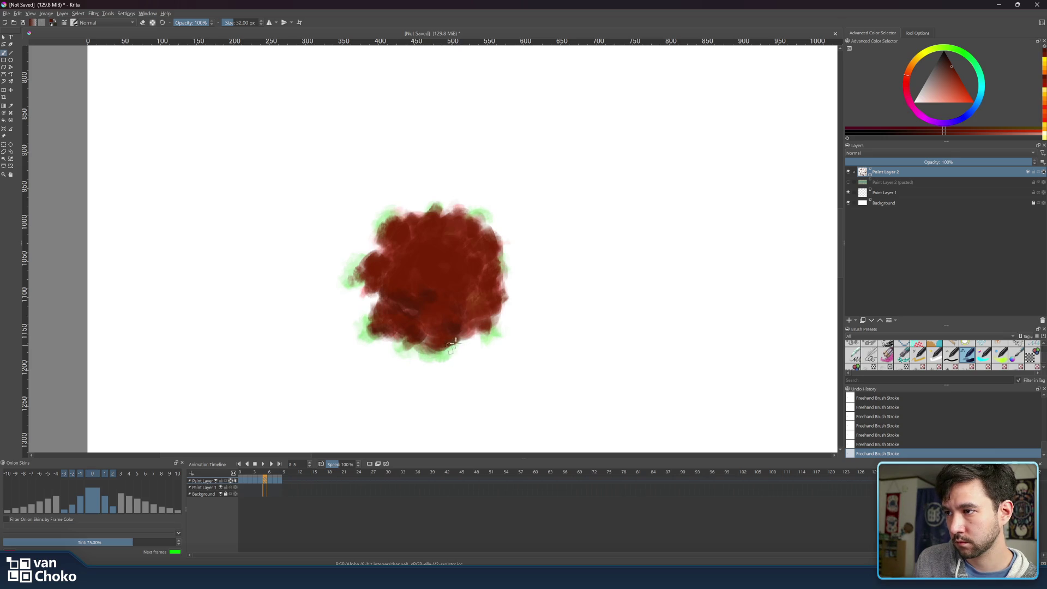
{"action": "mouse_move", "coordinate": [456, 338]}
{"action": "left_mouse_down"}
{"action": "mouse_move", "coordinate": [493, 308]}
{"action": "mouse_move", "coordinate": [496, 286]}
{"action": "left_mouse_up"}
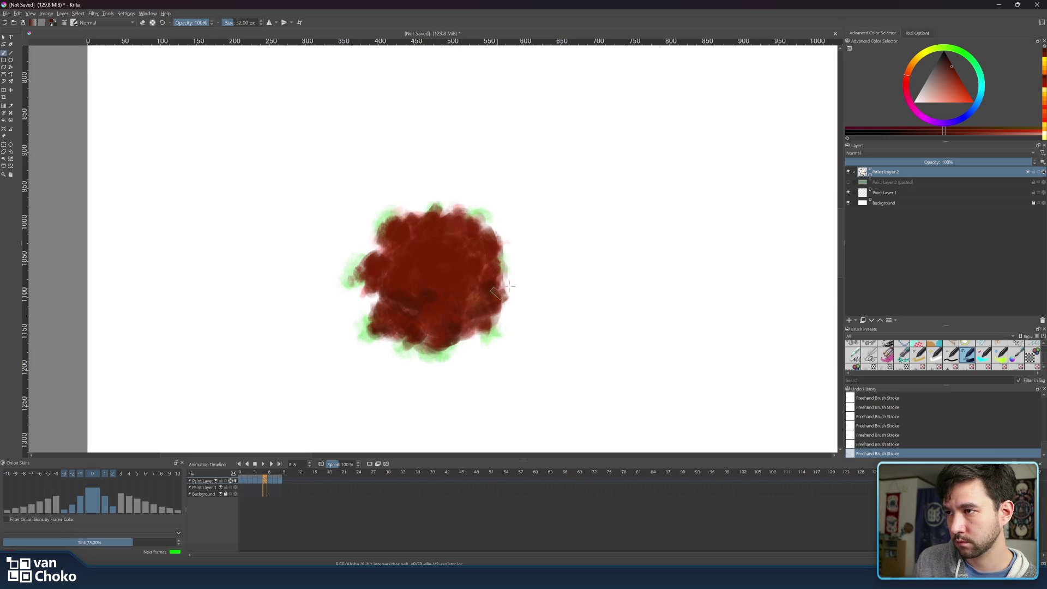
{"action": "mouse_move", "coordinate": [489, 270]}
{"action": "left_mouse_down"}
{"action": "mouse_move", "coordinate": [491, 245]}
{"action": "mouse_move", "coordinate": [473, 243]}
{"action": "mouse_move", "coordinate": [477, 217]}
{"action": "mouse_move", "coordinate": [465, 233]}
{"action": "mouse_move", "coordinate": [428, 227]}
{"action": "mouse_move", "coordinate": [467, 207]}
{"action": "mouse_move", "coordinate": [437, 239]}
{"action": "mouse_move", "coordinate": [397, 226]}
{"action": "mouse_move", "coordinate": [380, 271]}
{"action": "mouse_move", "coordinate": [359, 278]}
{"action": "mouse_move", "coordinate": [377, 289]}
{"action": "left_mouse_up"}
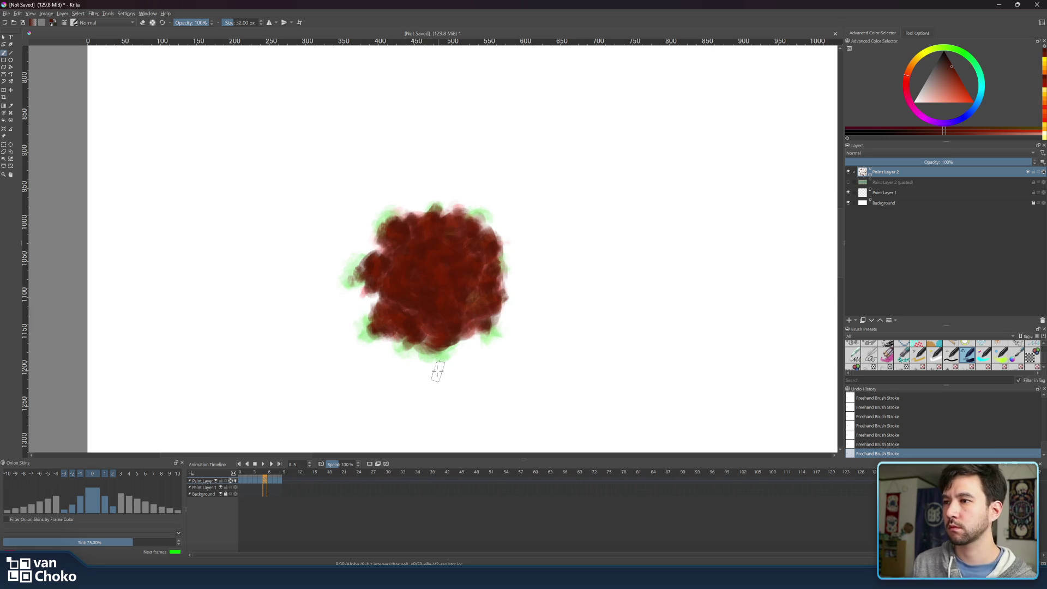
Flip between frames 4, 5 and 6 to compare the smoke with the fireball.
{"action": "left_click", "coordinate": [261, 478]}
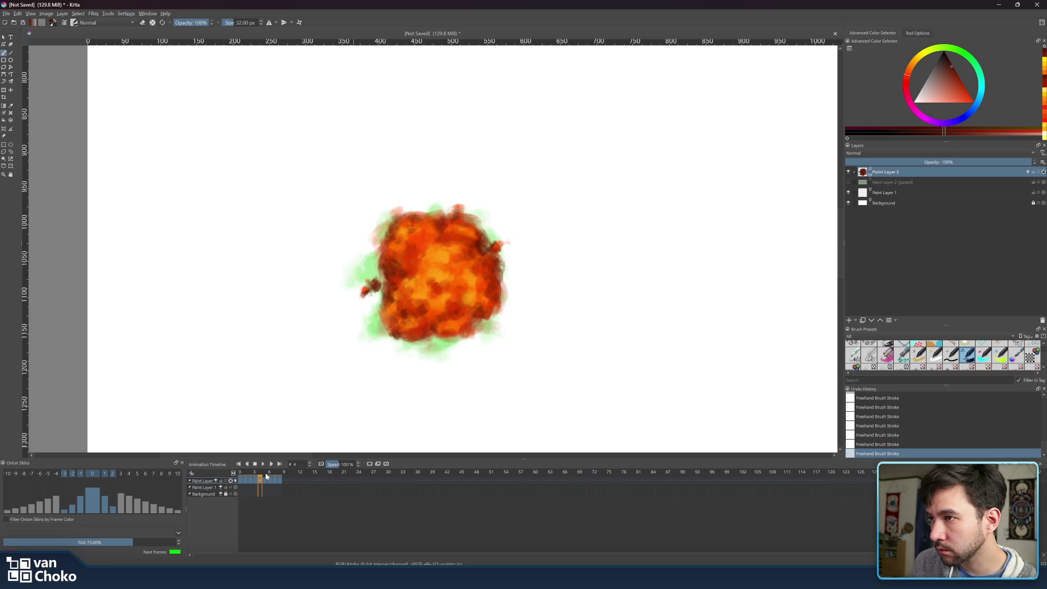
{"action": "left_click", "coordinate": [266, 476]}
{"action": "left_click", "coordinate": [271, 472]}
{"action": "left_click", "coordinate": [266, 473]}
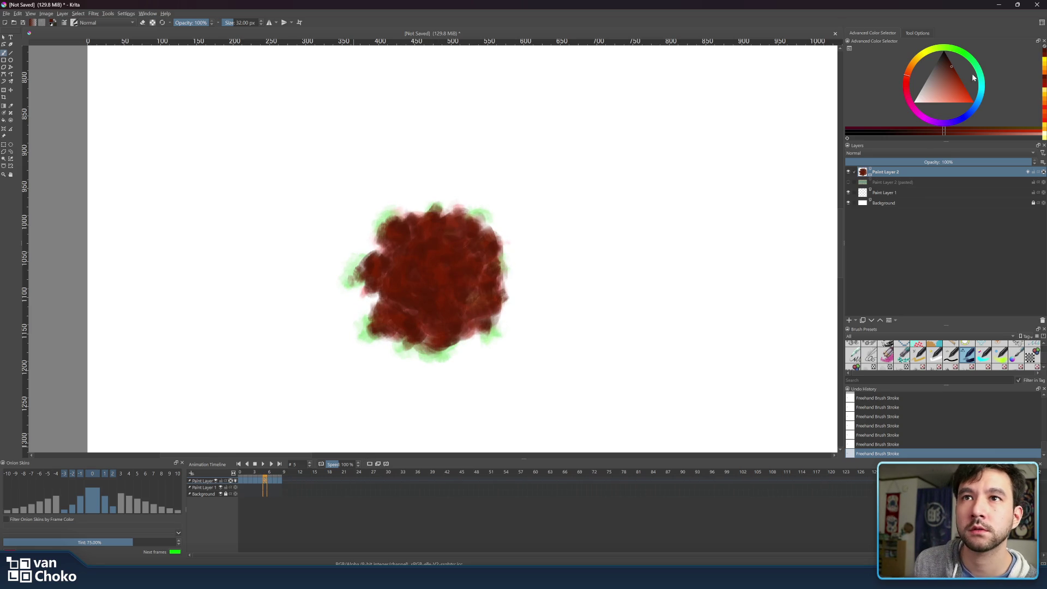
Sample a bright red from frame 4's fireball and dab it into frame 5's upper-left smoke.
{"action": "left_click", "coordinate": [957, 79]}
{"action": "left_click", "coordinate": [261, 477]}
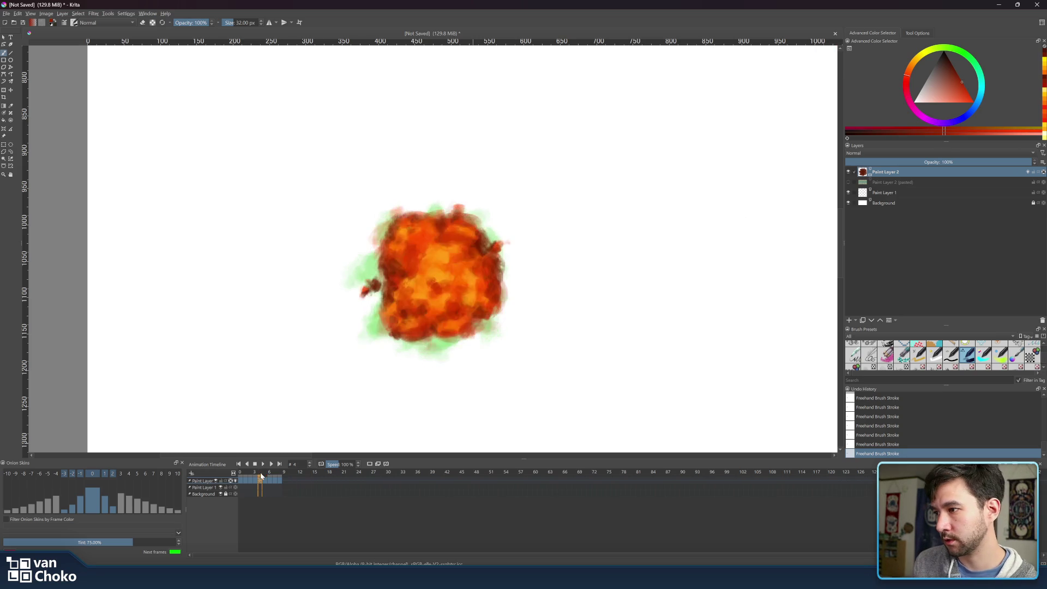
{"action": "left_click", "coordinate": [490, 279], "text": "ctrl"}
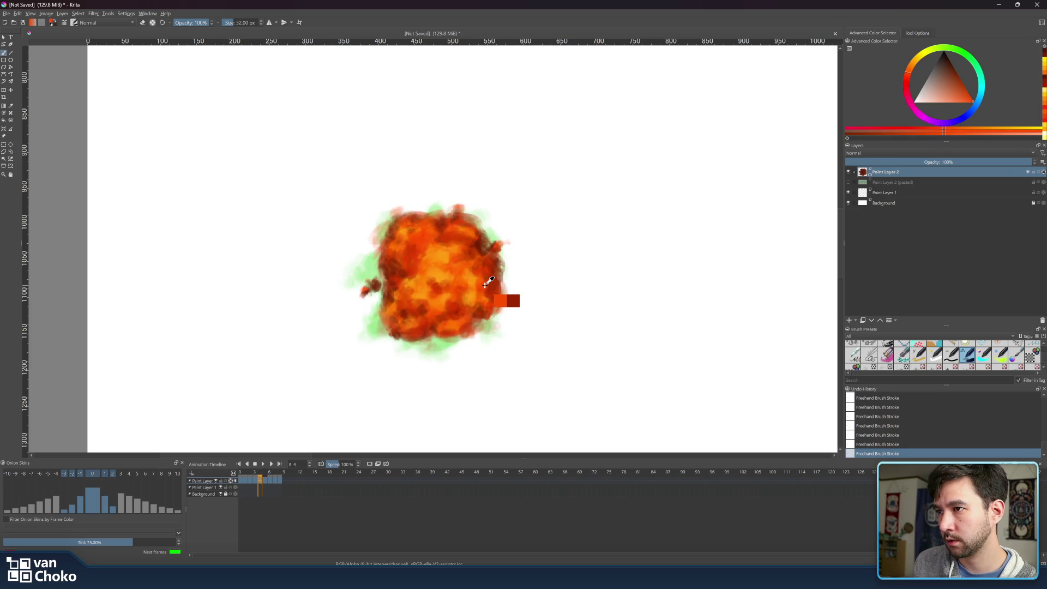
{"action": "left_click", "coordinate": [908, 79]}
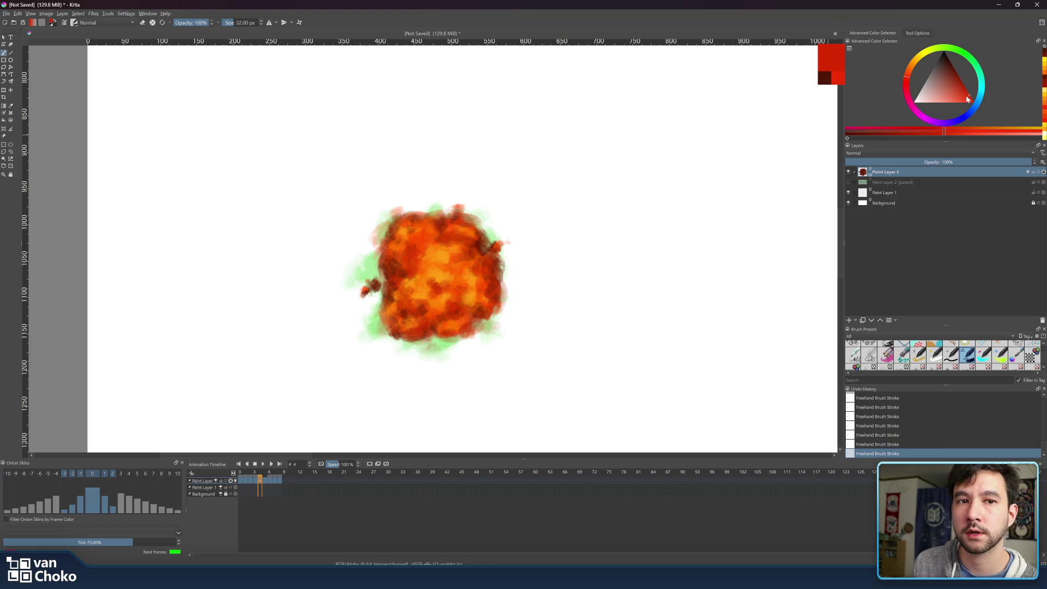
{"action": "left_click", "coordinate": [264, 470]}
{"action": "left_click", "coordinate": [427, 252]}
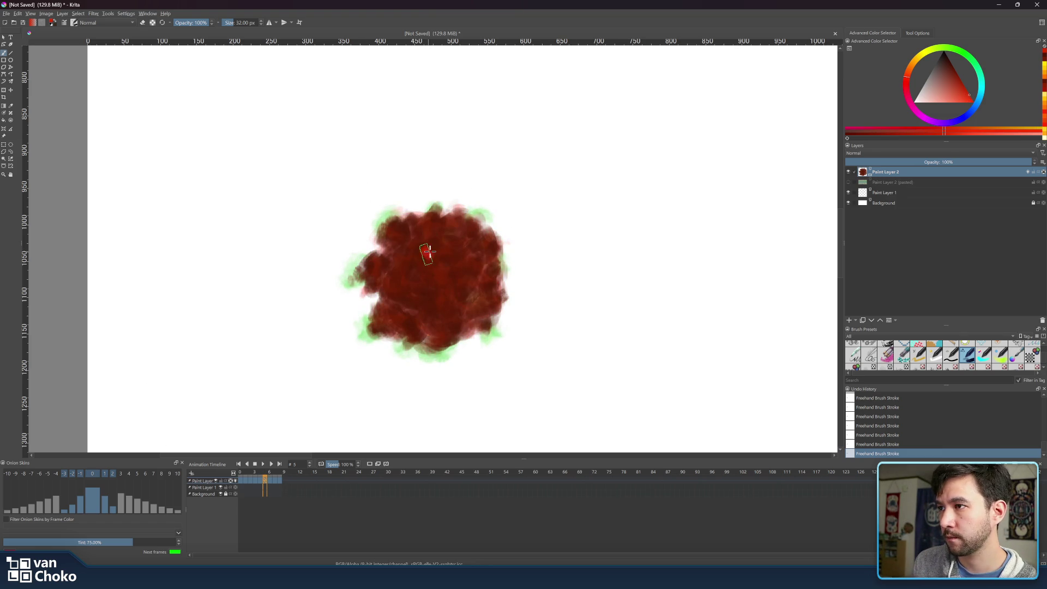
{"action": "left_click", "coordinate": [402, 270]}
Dab bright red across the maroon smoke's interior and left edge, refining the red's hue and shade.
{"action": "left_click", "coordinate": [376, 269]}
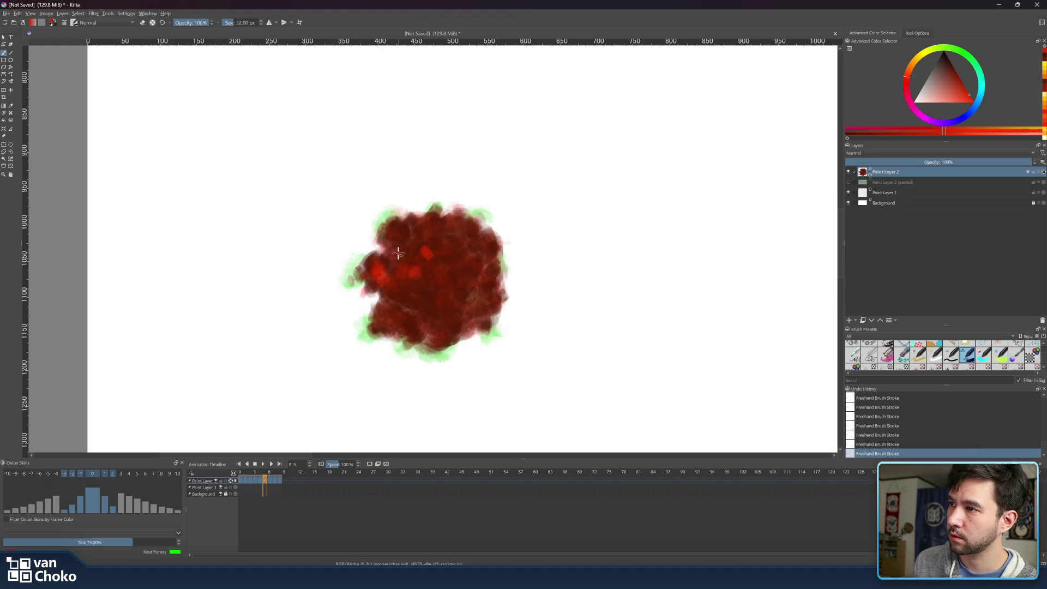
{"action": "left_click_drag", "start_coordinate": [411, 297], "coordinate": [425, 290]}
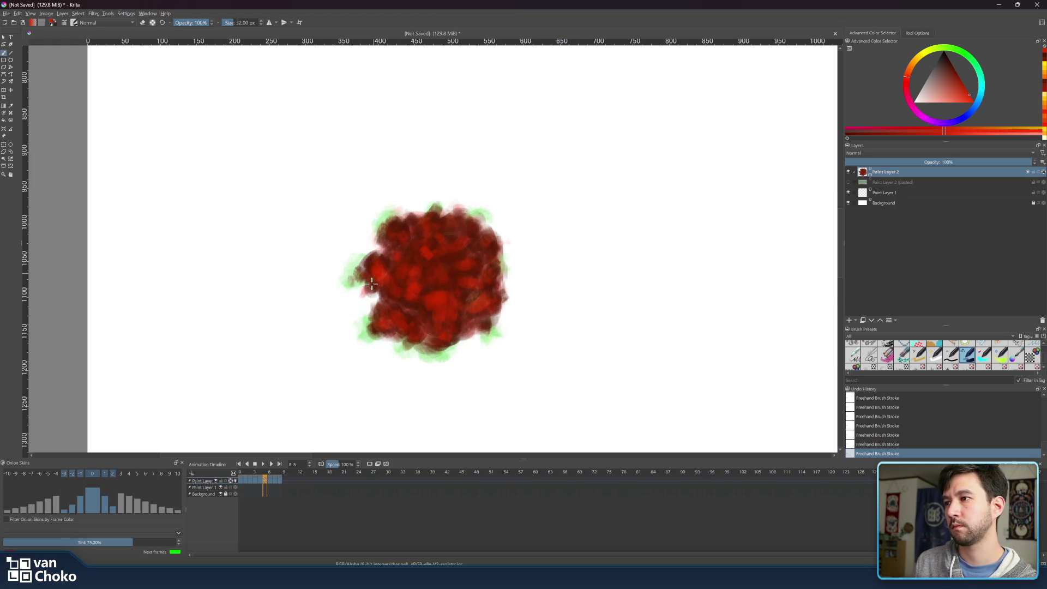
{"action": "left_click_drag", "start_coordinate": [377, 268], "coordinate": [398, 264]}
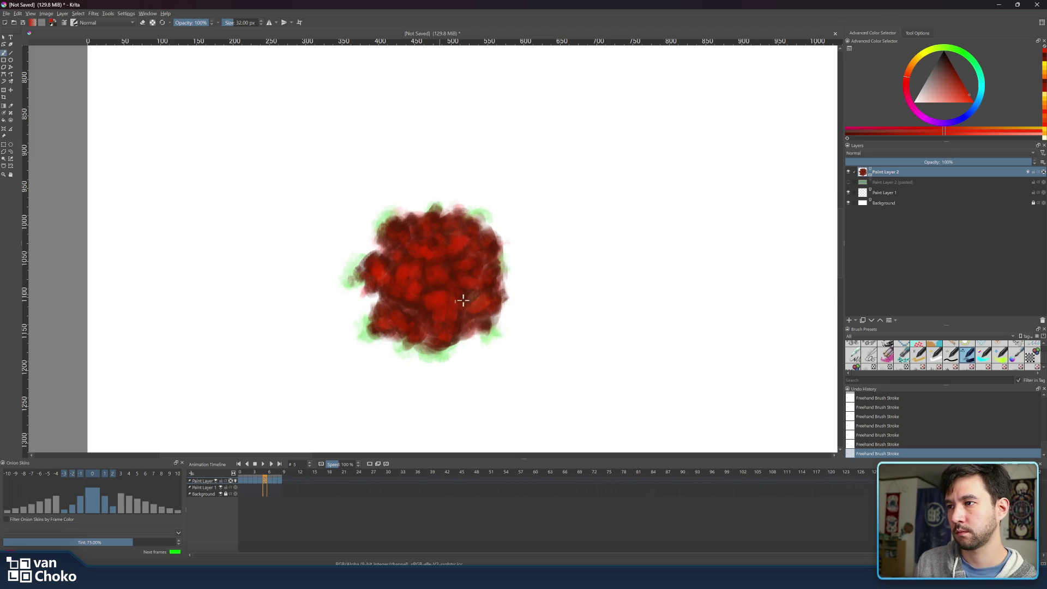
{"action": "left_click", "coordinate": [907, 78]}
{"action": "left_click", "coordinate": [965, 90]}
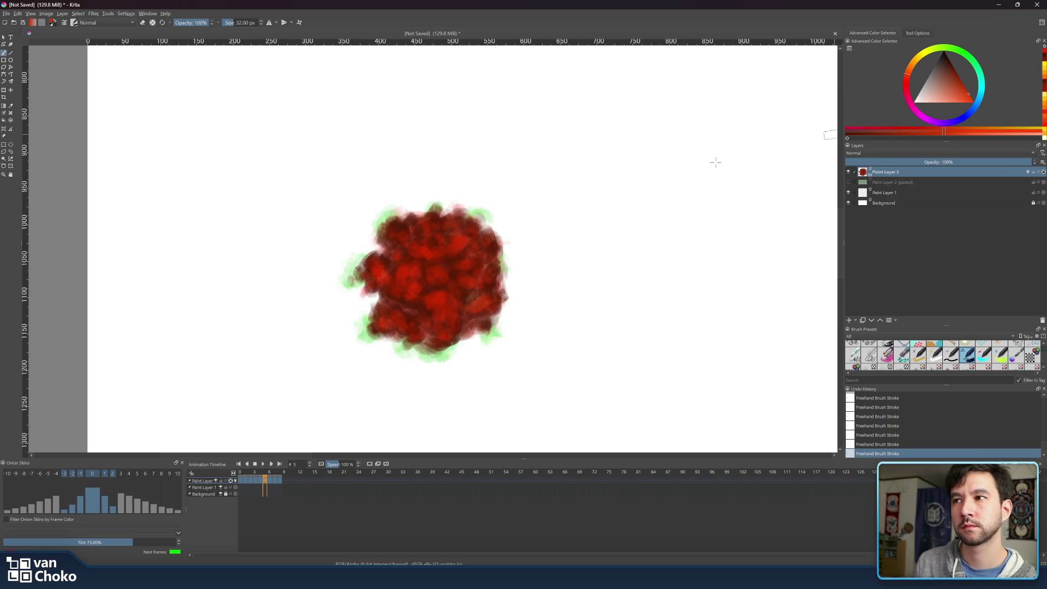
{"action": "left_click_drag", "start_coordinate": [444, 288], "coordinate": [438, 298]}
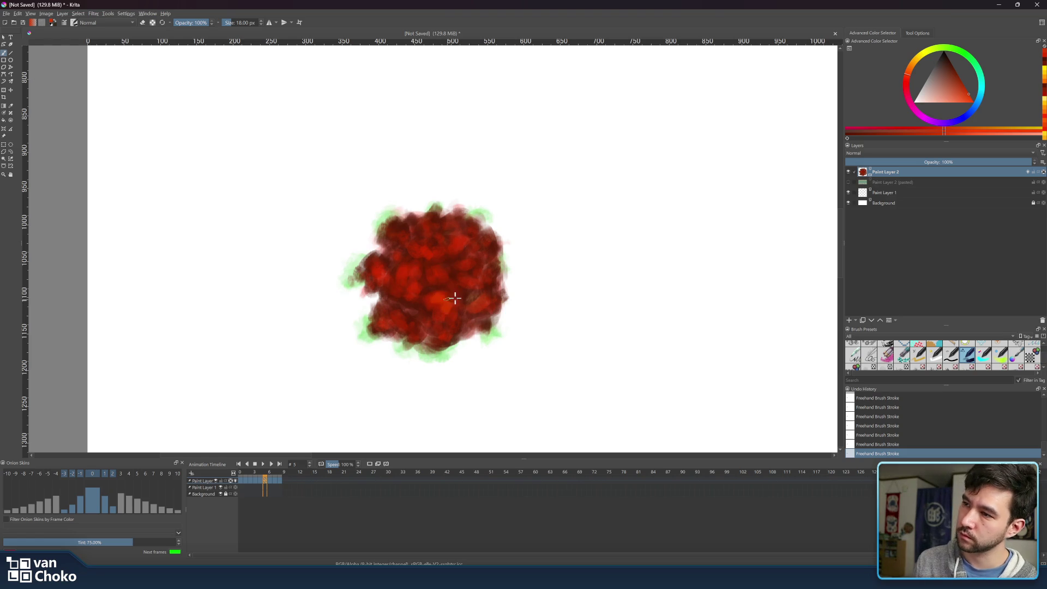
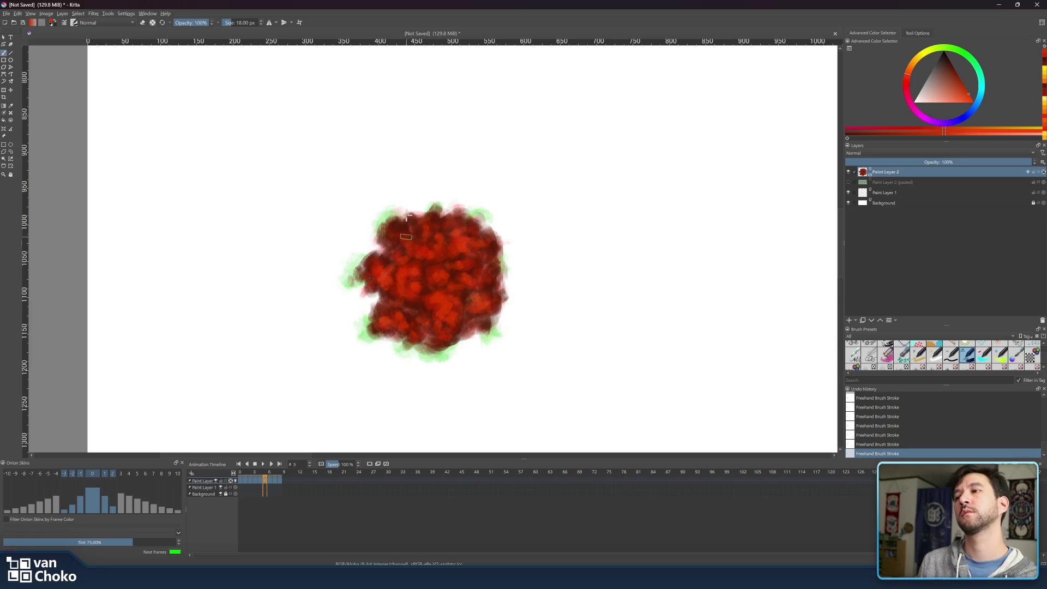
Play the explosion animation and scrub through its orange, red and dissipated smoke frames.
{"action": "left_click_drag", "start_coordinate": [272, 472], "coordinate": [269, 476]}
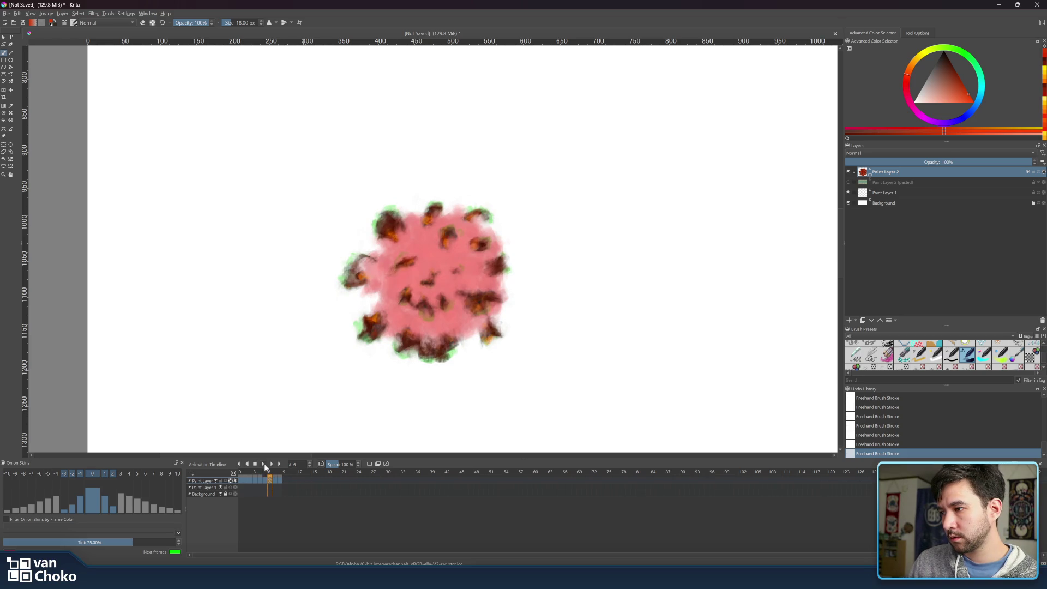
{"action": "left_click", "coordinate": [264, 464]}
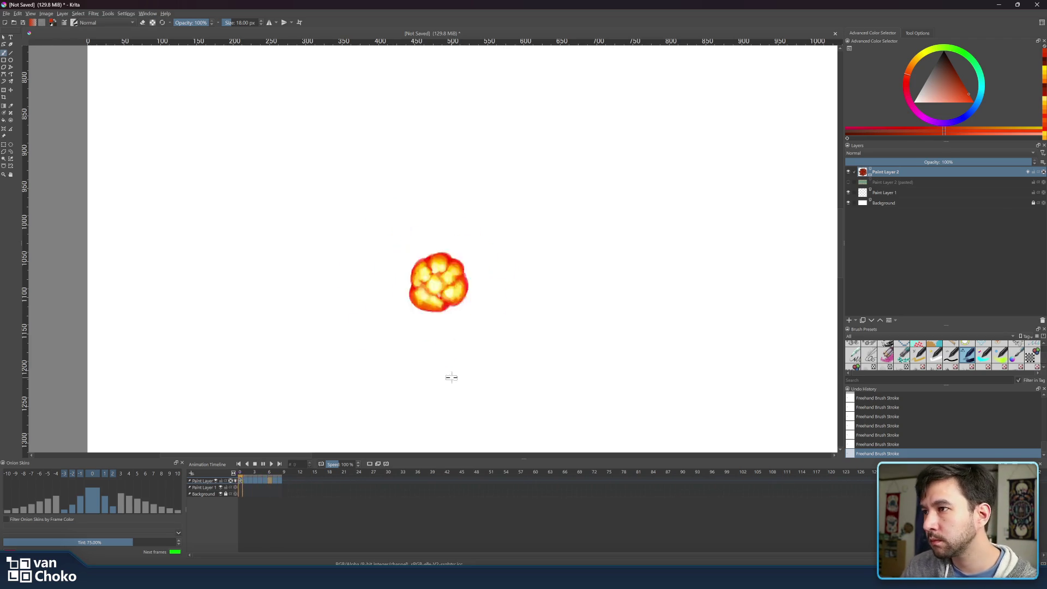
{"action": "left_click", "coordinate": [264, 464]}
{"action": "mouse_move", "coordinate": [264, 474]}
{"action": "left_mouse_down"}
{"action": "mouse_move", "coordinate": [240, 479]}
{"action": "mouse_move", "coordinate": [284, 478]}
{"action": "mouse_move", "coordinate": [276, 481]}
{"action": "left_mouse_up"}
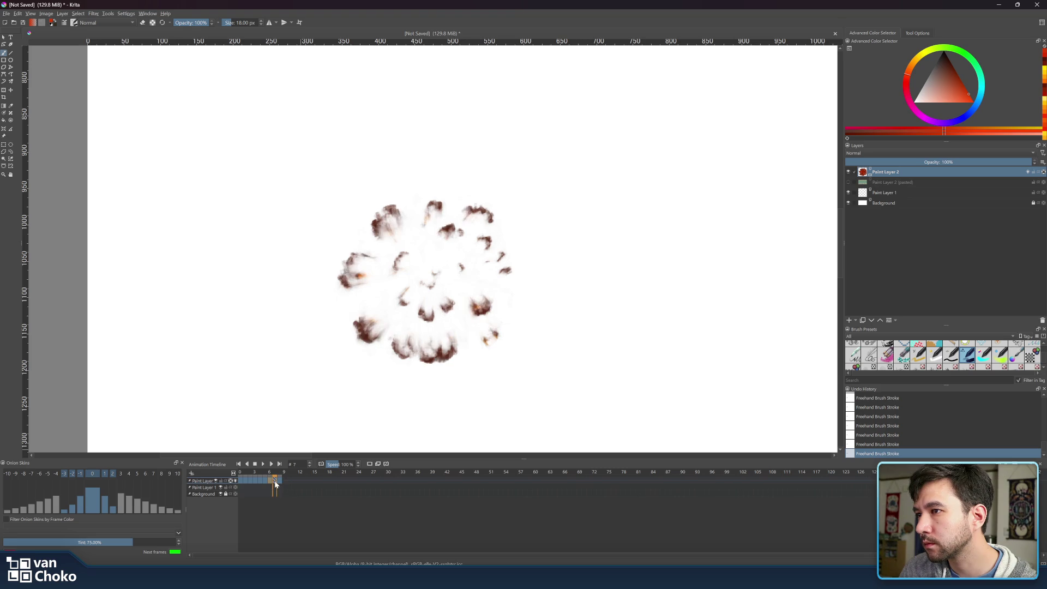
{"action": "left_click_drag", "start_coordinate": [280, 481], "coordinate": [275, 472]}
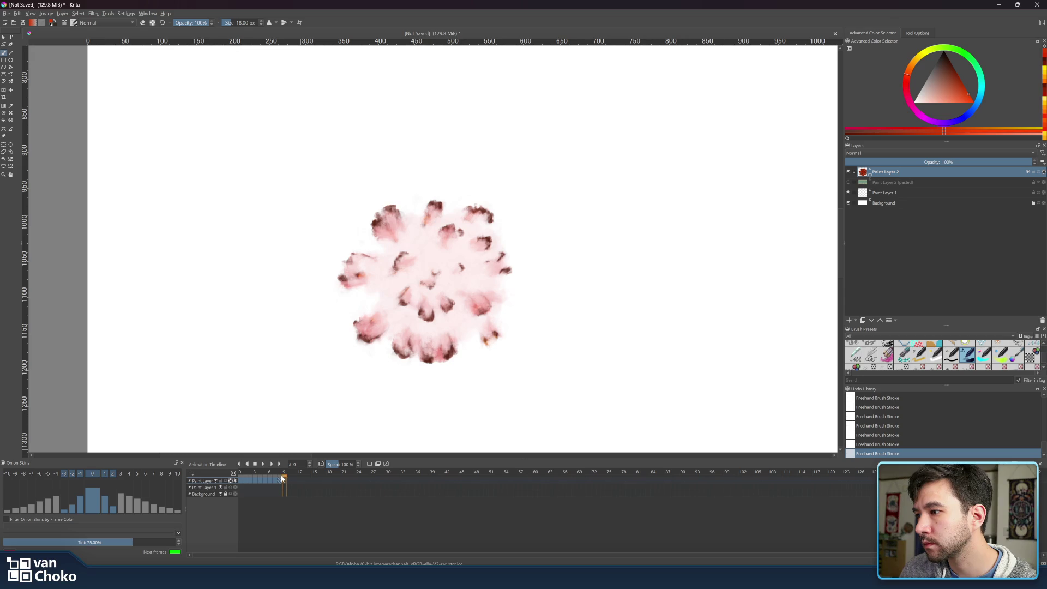
Compare frames 7 and 8, then turn off the layer's onion skins to hide the pink fill.
{"action": "left_click", "coordinate": [279, 475]}
{"action": "left_click", "coordinate": [275, 475]}
{"action": "left_click", "coordinate": [279, 473]}
{"action": "left_click", "coordinate": [275, 474]}
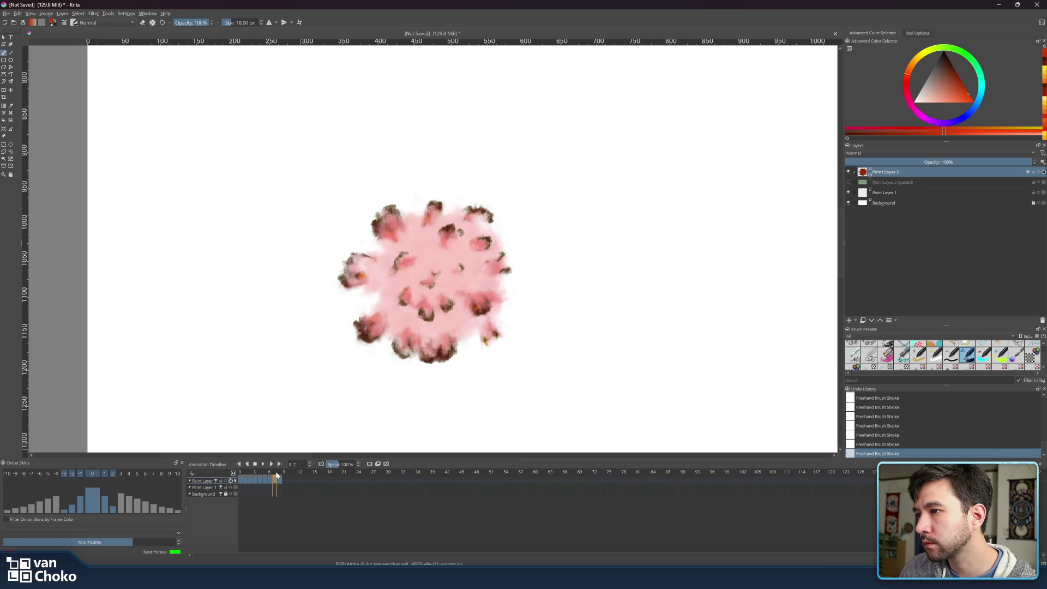
{"action": "left_click", "coordinate": [235, 488]}
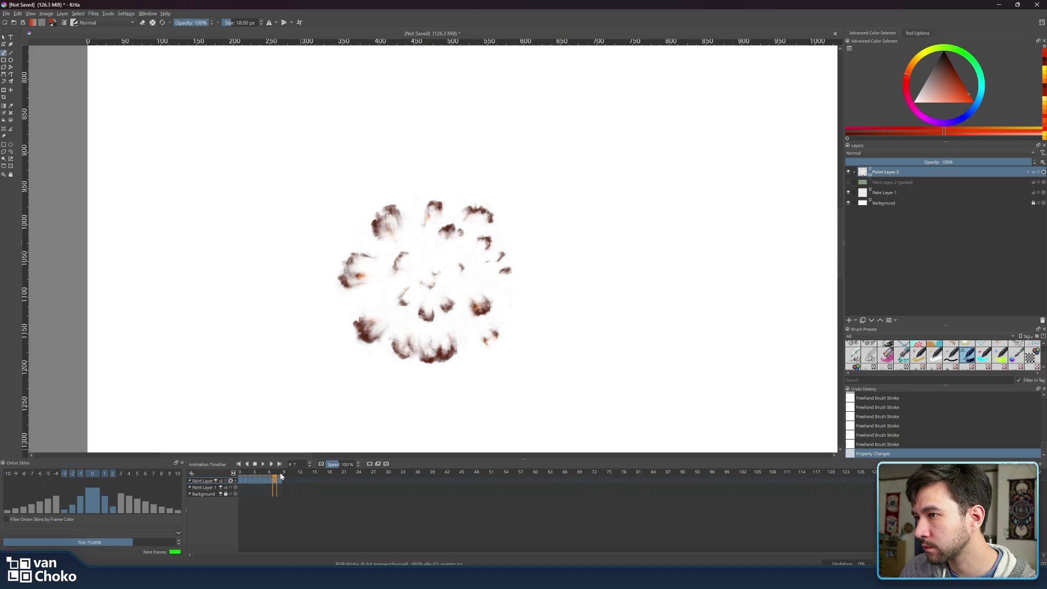
Flip between frames 7 and 8, return to frame 7, and loop the explosion playback.
{"action": "left_click", "coordinate": [280, 474]}
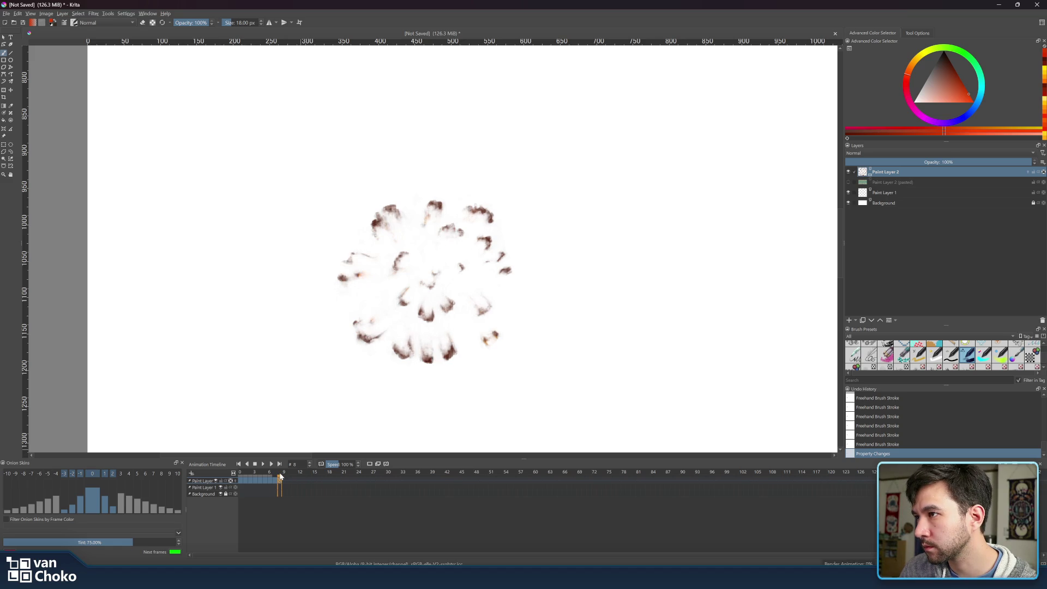
{"action": "left_click", "coordinate": [273, 471]}
{"action": "left_click", "coordinate": [279, 471]}
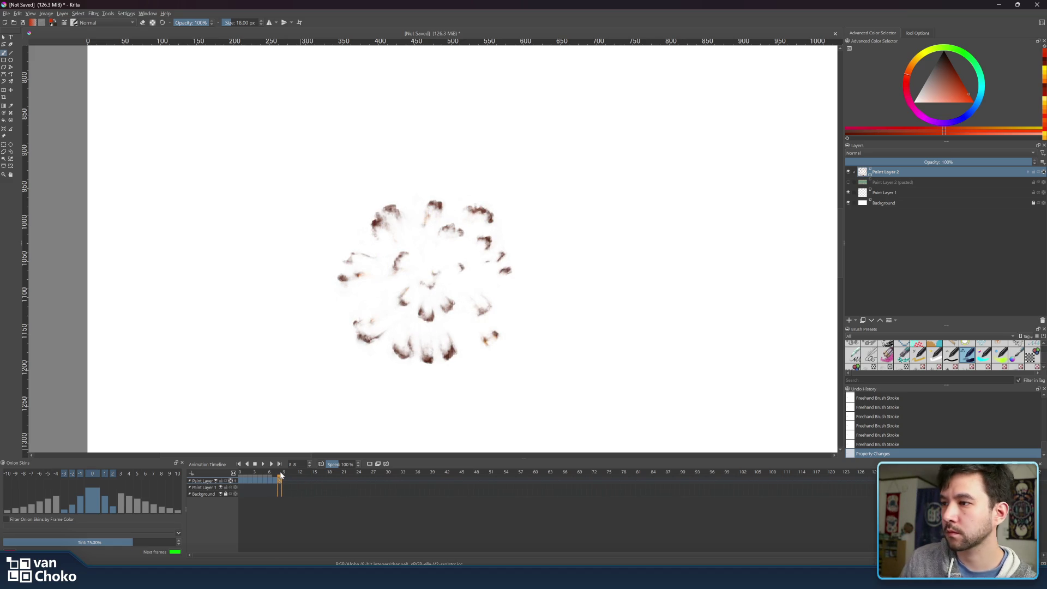
{"action": "mouse_move", "coordinate": [268, 473]}
{"action": "left_mouse_down"}
{"action": "mouse_move", "coordinate": [278, 474]}
{"action": "mouse_move", "coordinate": [245, 474]}
{"action": "mouse_move", "coordinate": [274, 475]}
{"action": "left_mouse_up"}
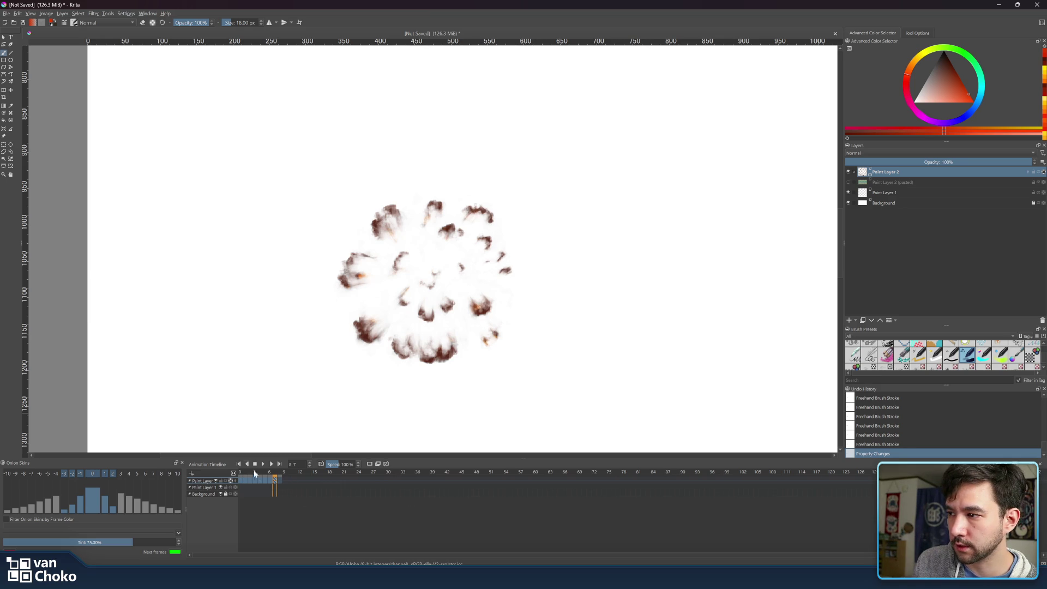
{"action": "left_click", "coordinate": [264, 465]}
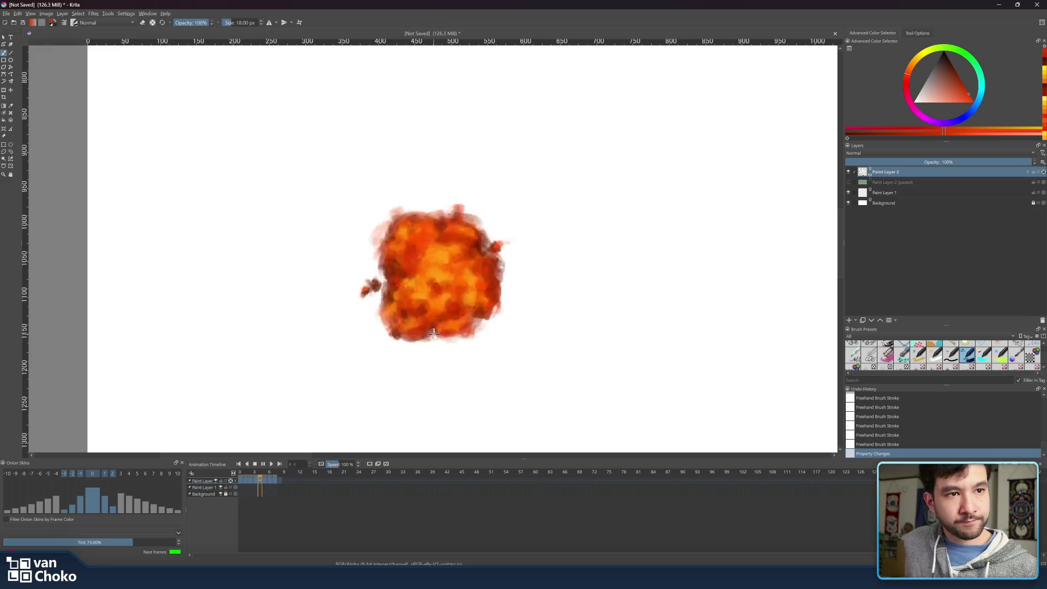
{"action": "scroll", "coordinate": [478, 324], "scroll_direction": "down", "scroll_amount": 5}
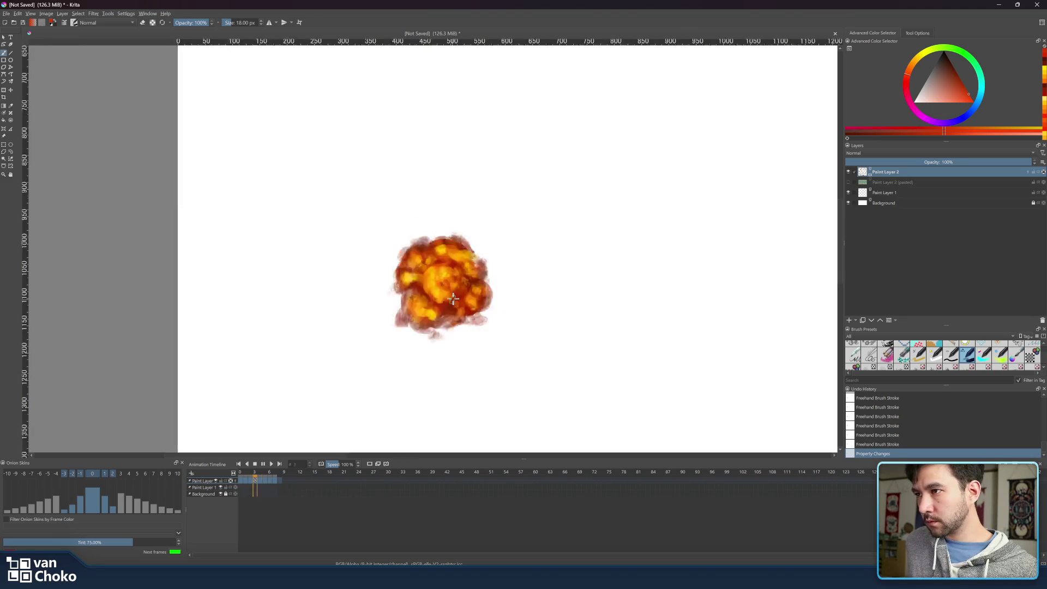
View the canvas at actual size, stop playback, and move to the dense red fireball frame.
{"action": "key", "text": "1"}
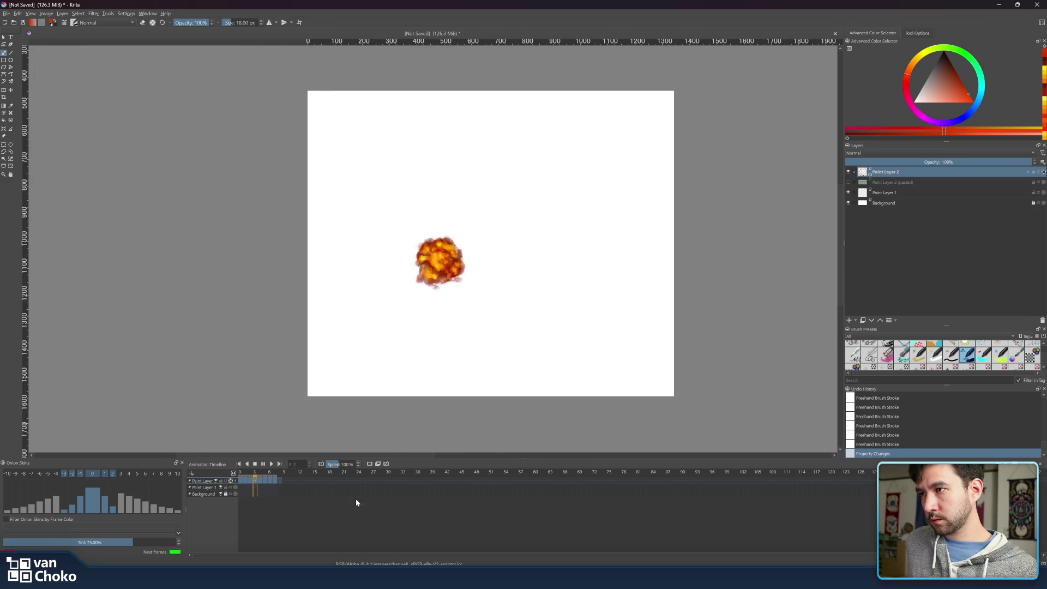
{"action": "left_click", "coordinate": [264, 465]}
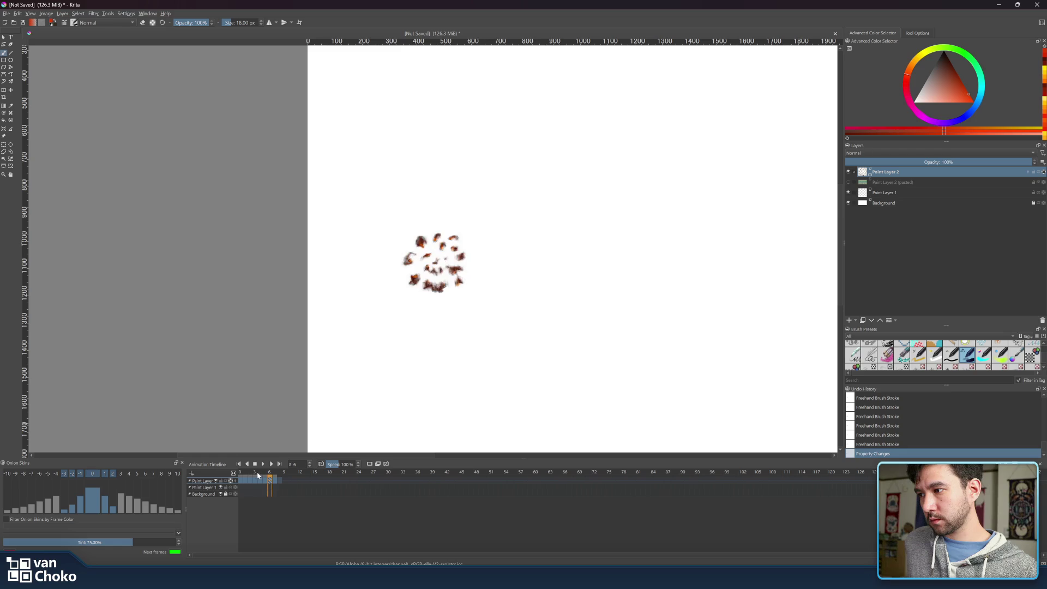
{"action": "left_click", "coordinate": [242, 475]}
{"action": "left_click_drag", "start_coordinate": [243, 475], "coordinate": [268, 482]}
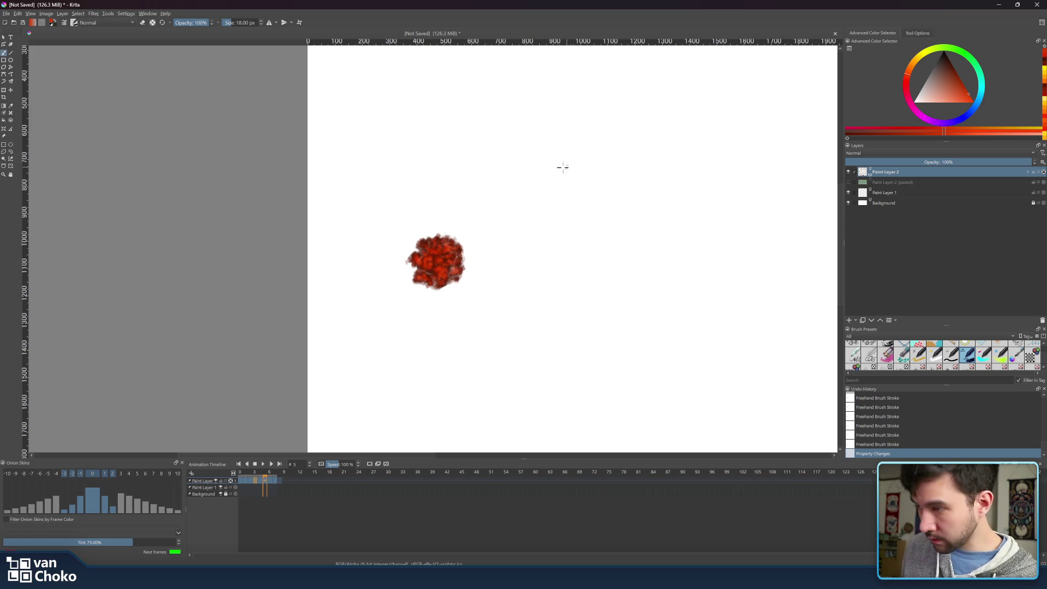
Sample the explosion red and dab it onto the frame 5 blob with a 28 px brush.
{"action": "left_click", "coordinate": [431, 270], "text": "ctrl"}
{"action": "left_click_drag", "start_coordinate": [431, 269], "coordinate": [433, 265]}
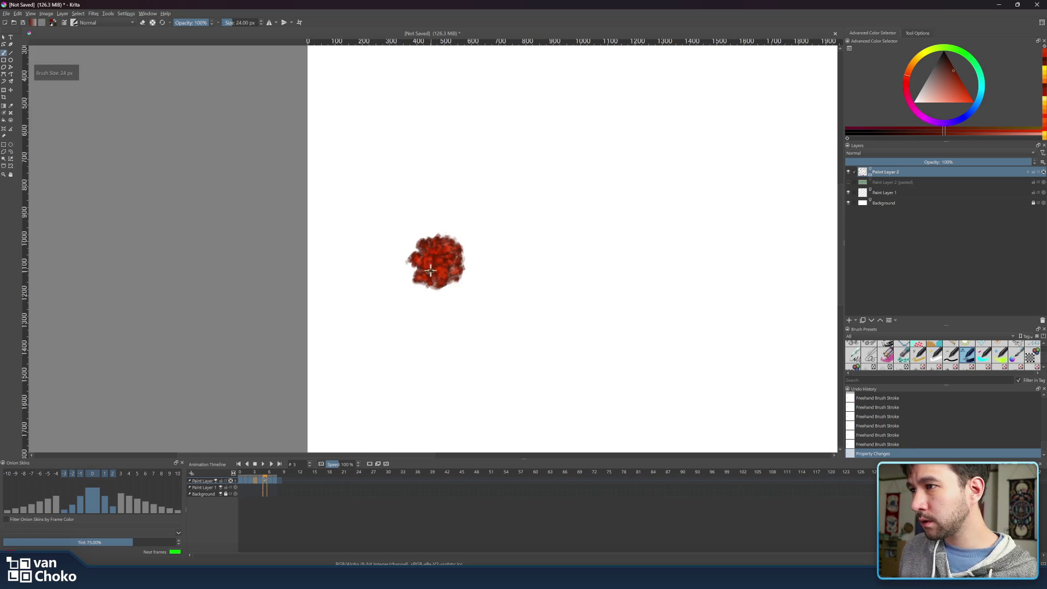
{"action": "left_click", "coordinate": [434, 265]}
{"action": "left_click", "coordinate": [433, 265]}
{"action": "left_click", "coordinate": [435, 265]}
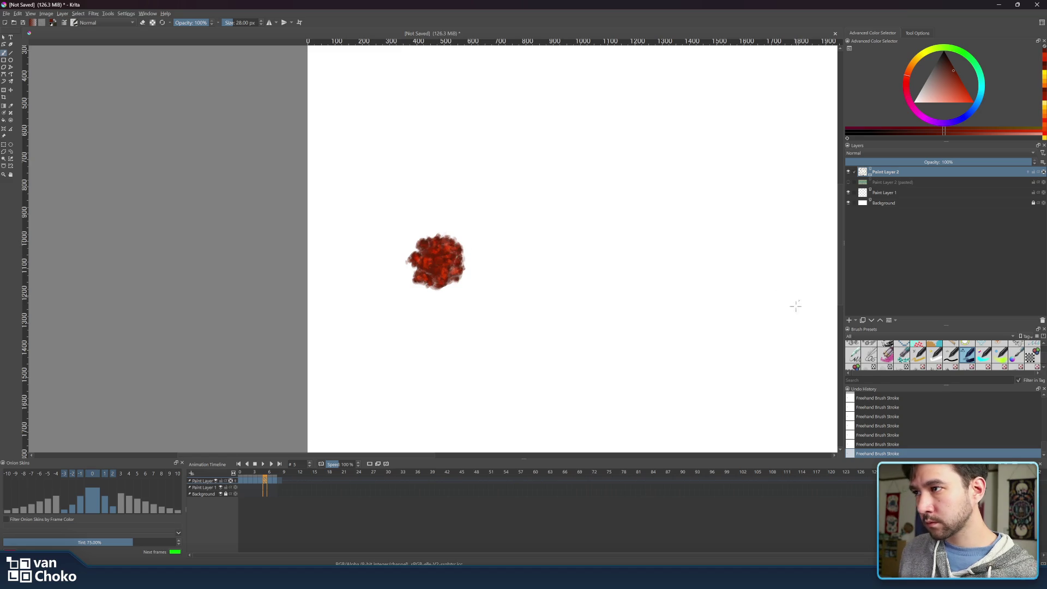
Toggle Paint Layer 2's onion skin and compare frame 5 with frame 6.
{"action": "left_click", "coordinate": [1043, 172]}
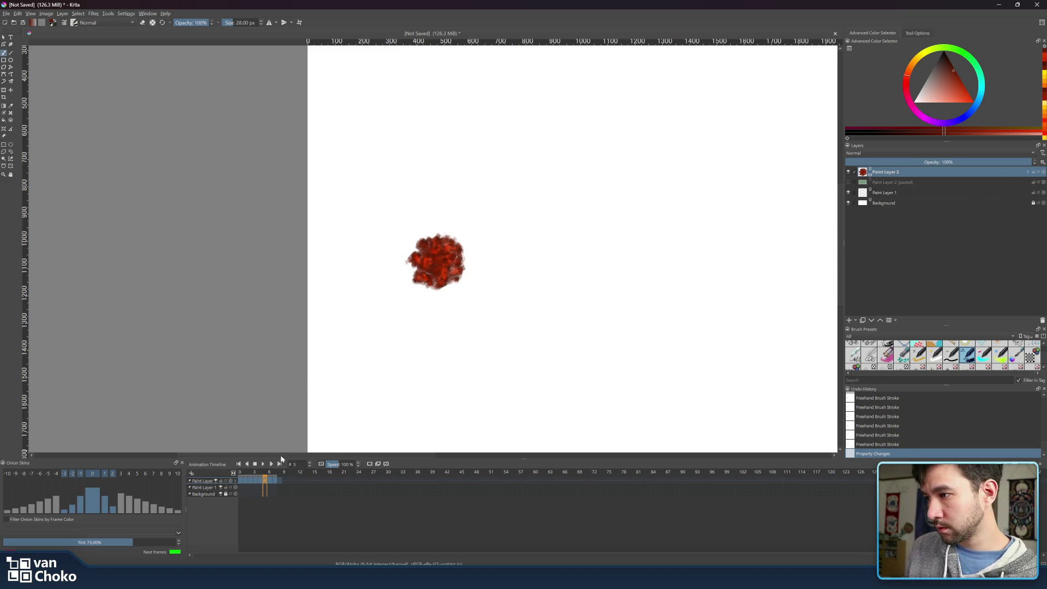
{"action": "left_click", "coordinate": [268, 480]}
{"action": "left_click", "coordinate": [264, 479]}
{"action": "left_click", "coordinate": [270, 475]}
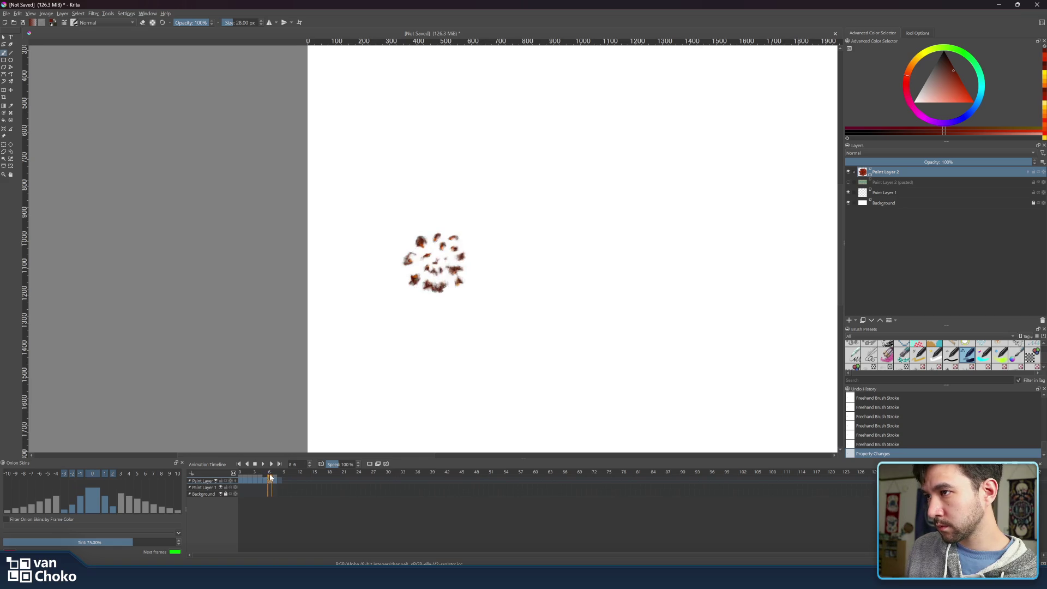
{"action": "left_click", "coordinate": [264, 477]}
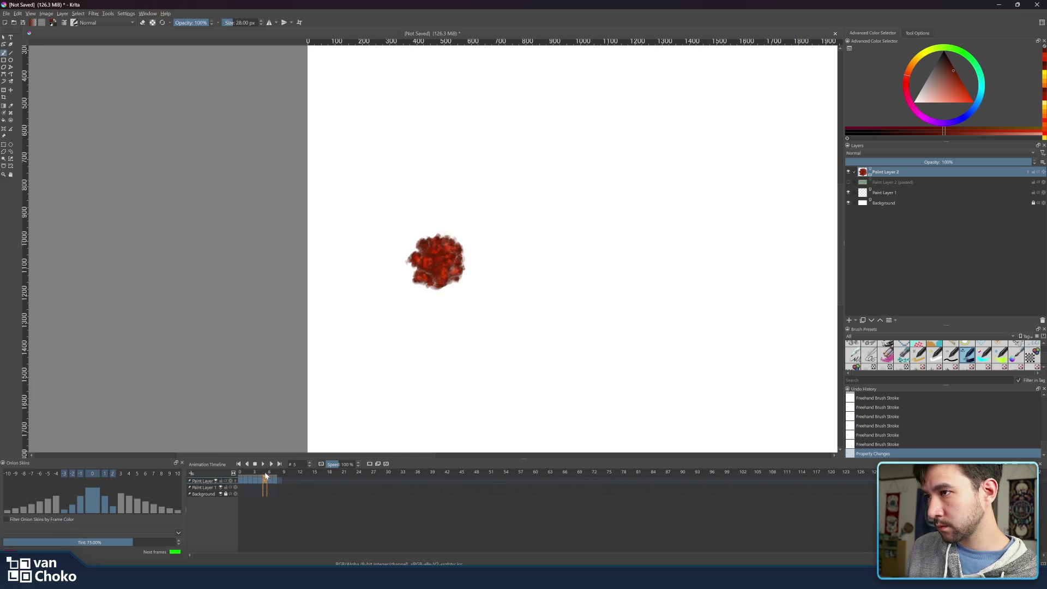
Erase small gaps out of the red blob's edge with a 15–22 px eraser.
{"action": "key", "text": "e"}
{"action": "key", "text": "bracketleft"}
{"action": "key", "text": "bracketleft"}
{"action": "left_click", "coordinate": [425, 275]}
{"action": "left_click", "coordinate": [421, 273]}
{"action": "left_click", "coordinate": [417, 270]}
{"action": "left_click", "coordinate": [416, 268]}
{"action": "key", "text": "bracketright"}
{"action": "left_click", "coordinate": [416, 268]}
{"action": "left_click", "coordinate": [418, 269]}
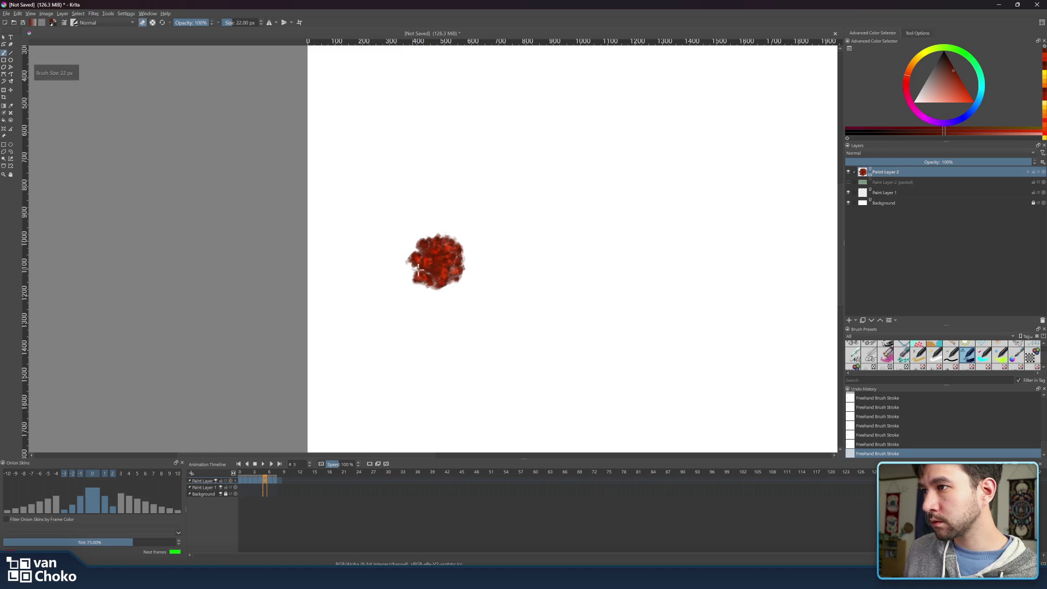
Keep breaking up the frame 5 blob at 22–26 px brush sizes, then check a neighbouring frame.
{"action": "key", "text": "bracketright"}
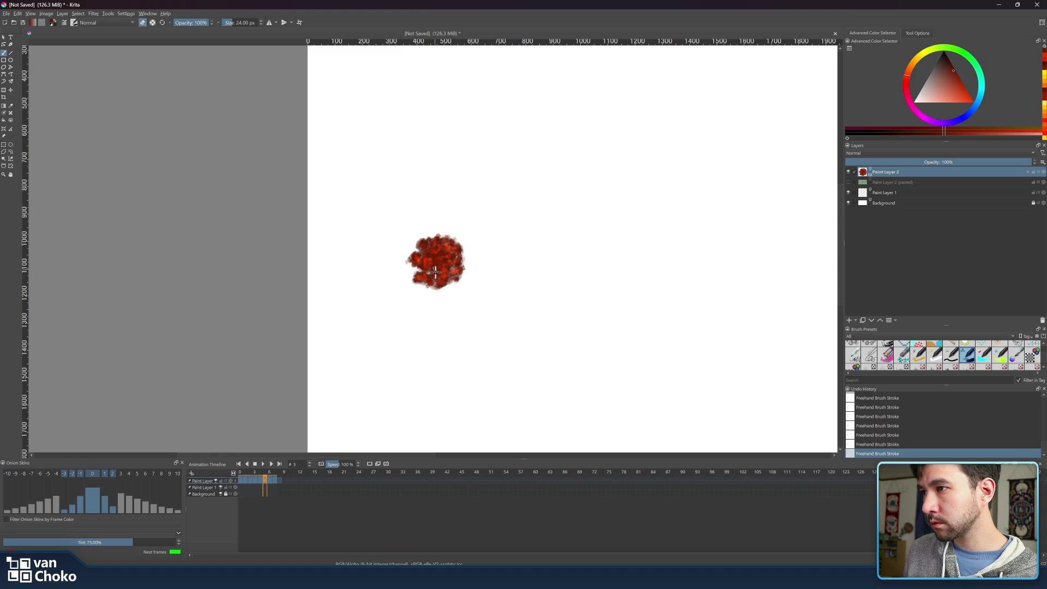
{"action": "key", "text": "bracketright"}
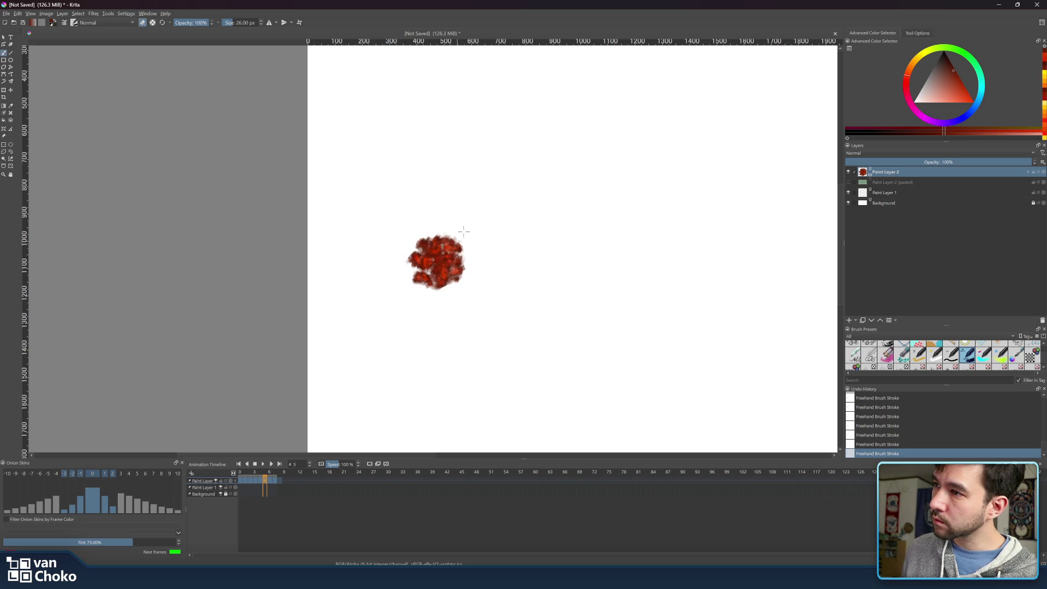
{"action": "key", "text": "bracketleft"}
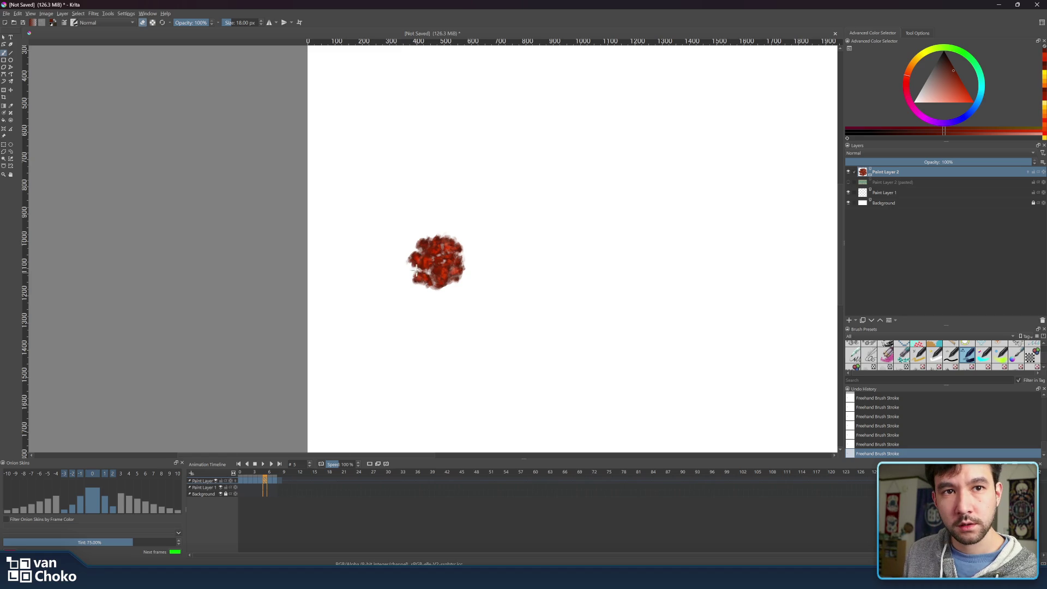
{"action": "key", "text": "bracketright"}
{"action": "key", "text": "bracketright"}
{"action": "key", "text": "bracketright"}
{"action": "key", "text": "bracketright"}
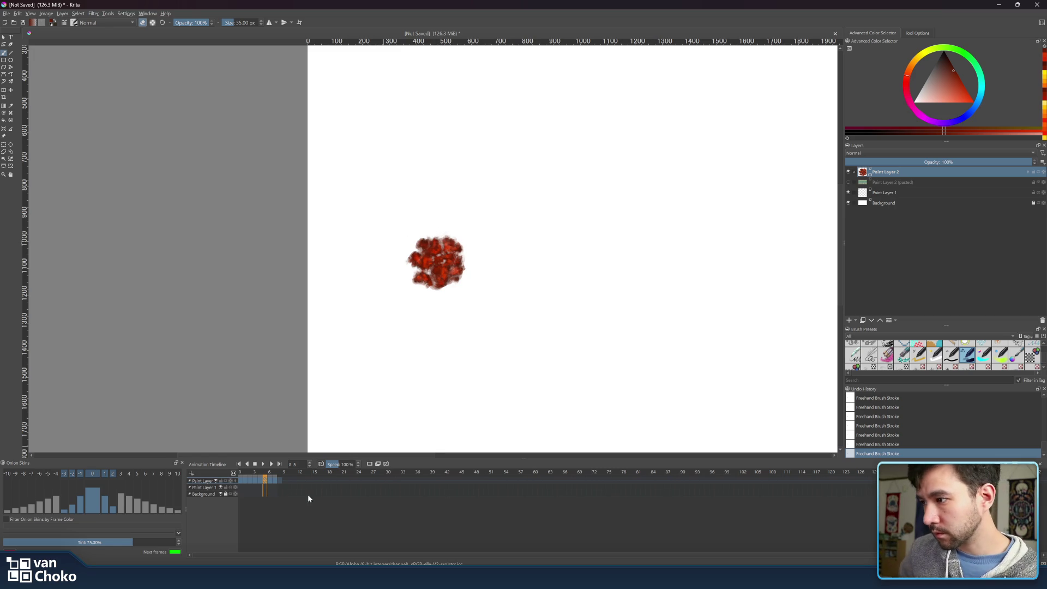
{"action": "left_click", "coordinate": [260, 480]}
{"action": "left_click", "coordinate": [264, 479]}
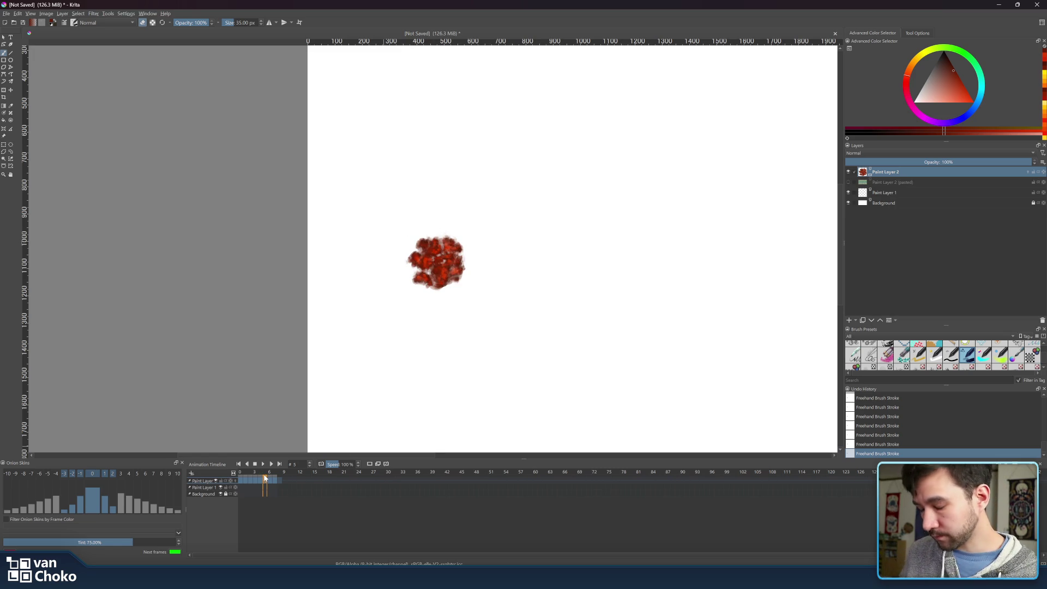
Switch to orange at 22 px, scrub around frame 5, and play the animation.
{"action": "left_click_drag", "start_coordinate": [909, 72], "coordinate": [953, 87]}
{"action": "key", "text": "bracketleft"}
{"action": "key", "text": "bracketleft"}
{"action": "key", "text": "bracketleft"}
{"action": "key", "text": "bracketleft"}
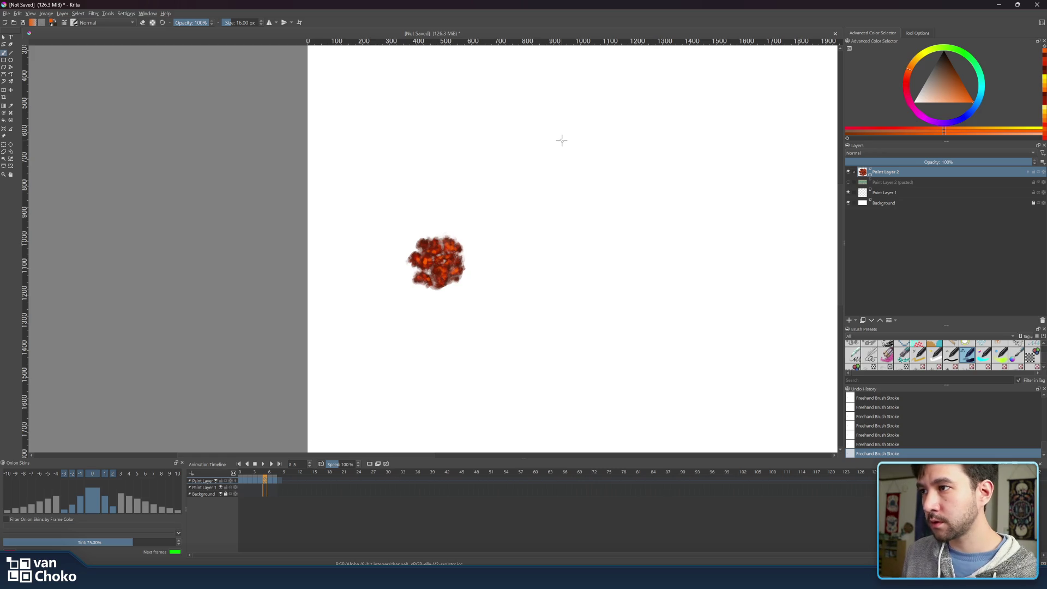
{"action": "mouse_move", "coordinate": [260, 475]}
{"action": "left_mouse_down"}
{"action": "mouse_move", "coordinate": [271, 470]}
{"action": "mouse_move", "coordinate": [241, 477]}
{"action": "mouse_move", "coordinate": [275, 480]}
{"action": "mouse_move", "coordinate": [266, 478]}
{"action": "left_mouse_up"}
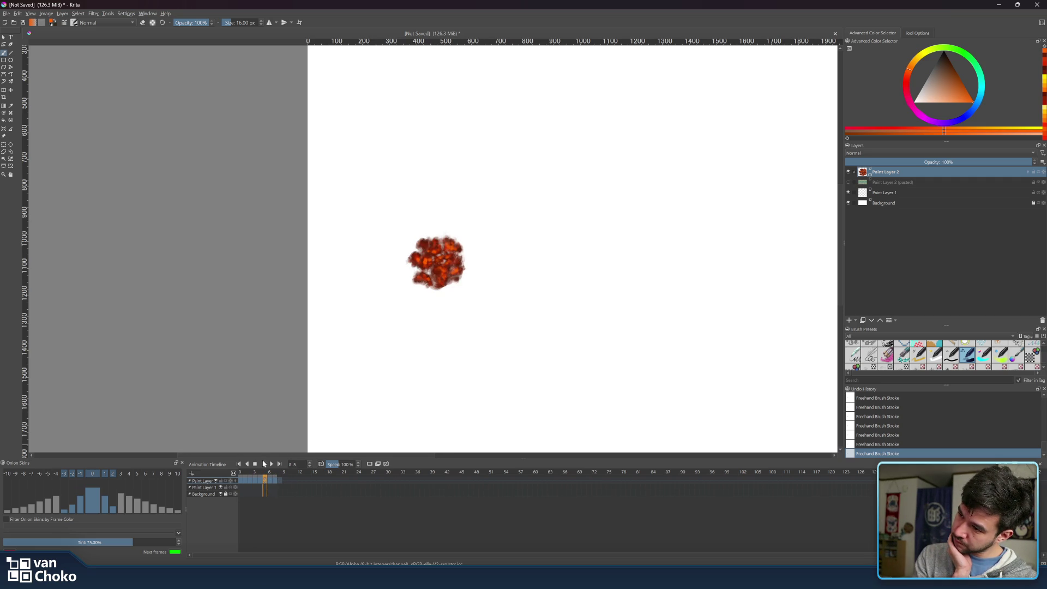
{"action": "left_click", "coordinate": [263, 465]}
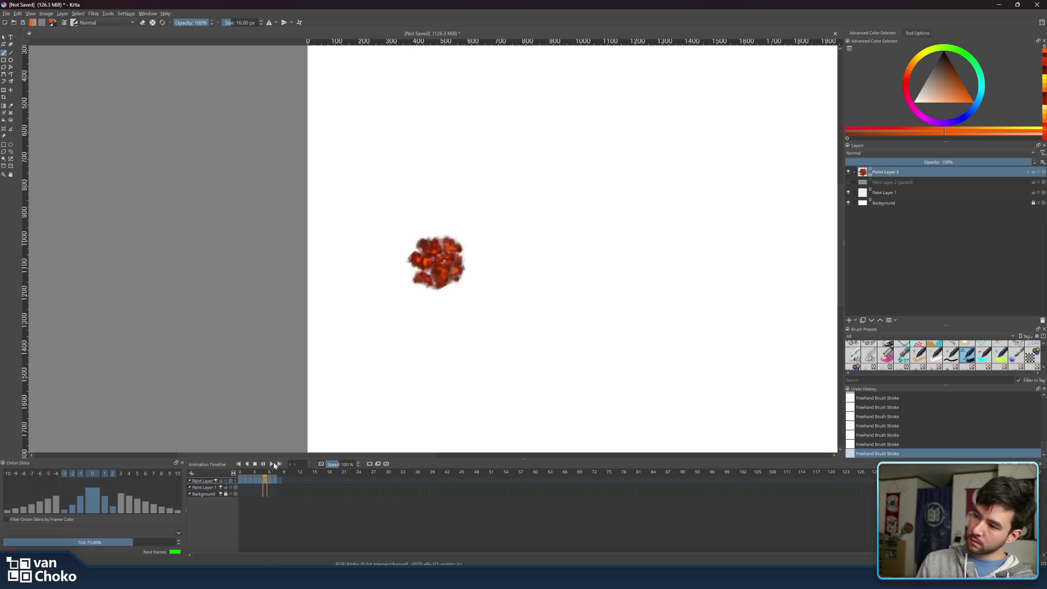
Stop playback, return to frame 5, and paint sampled-colour strokes on the fireball at 24 px.
{"action": "left_click", "coordinate": [277, 472]}
{"action": "mouse_move", "coordinate": [278, 473]}
{"action": "left_mouse_down"}
{"action": "mouse_move", "coordinate": [235, 473]}
{"action": "mouse_move", "coordinate": [276, 481]}
{"action": "mouse_move", "coordinate": [260, 481]}
{"action": "left_mouse_up"}
{"action": "left_click", "coordinate": [264, 481]}
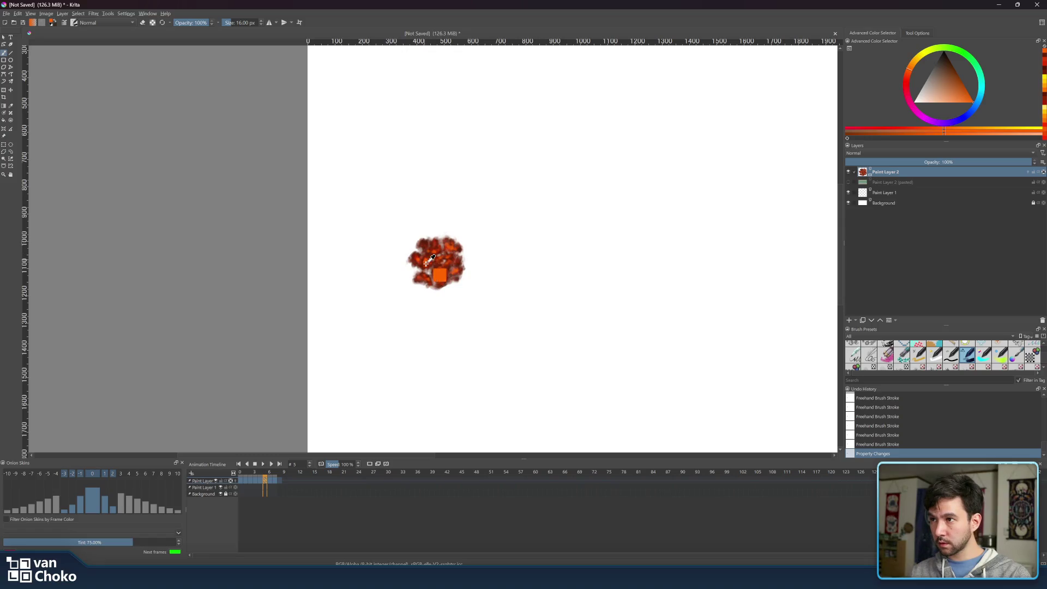
{"action": "left_click", "coordinate": [428, 263], "text": "ctrl"}
{"action": "key", "text": "bracketright"}
{"action": "left_click", "coordinate": [429, 256]}
{"action": "left_click", "coordinate": [432, 257]}
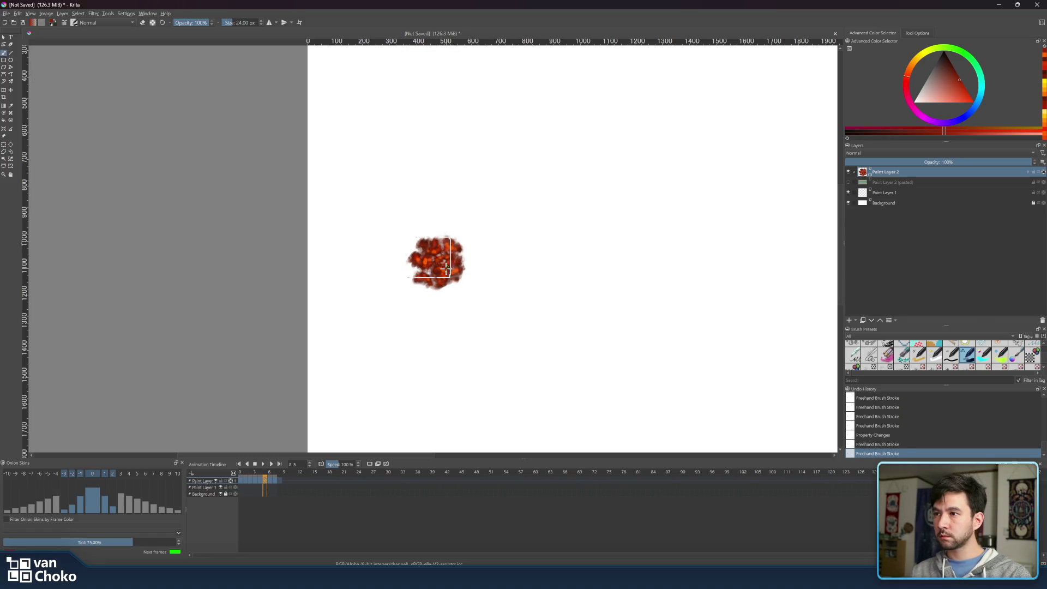
{"action": "left_click", "coordinate": [429, 258]}
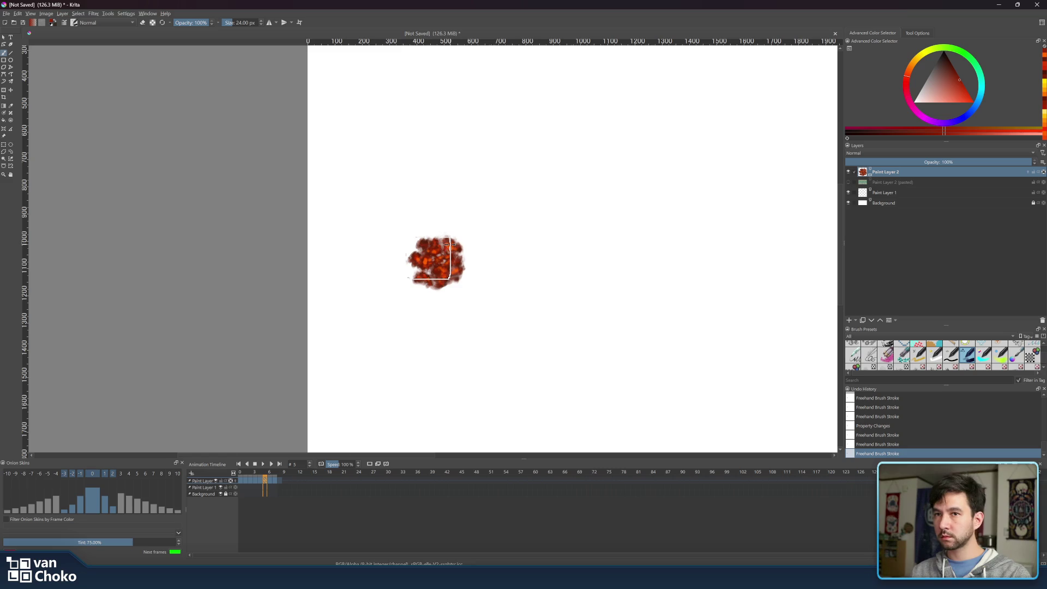
Step through the neighbouring frames and back to frame 5 to compare the fireball.
{"action": "scroll", "coordinate": [449, 243], "scroll_direction": "up", "scroll_amount": 2}
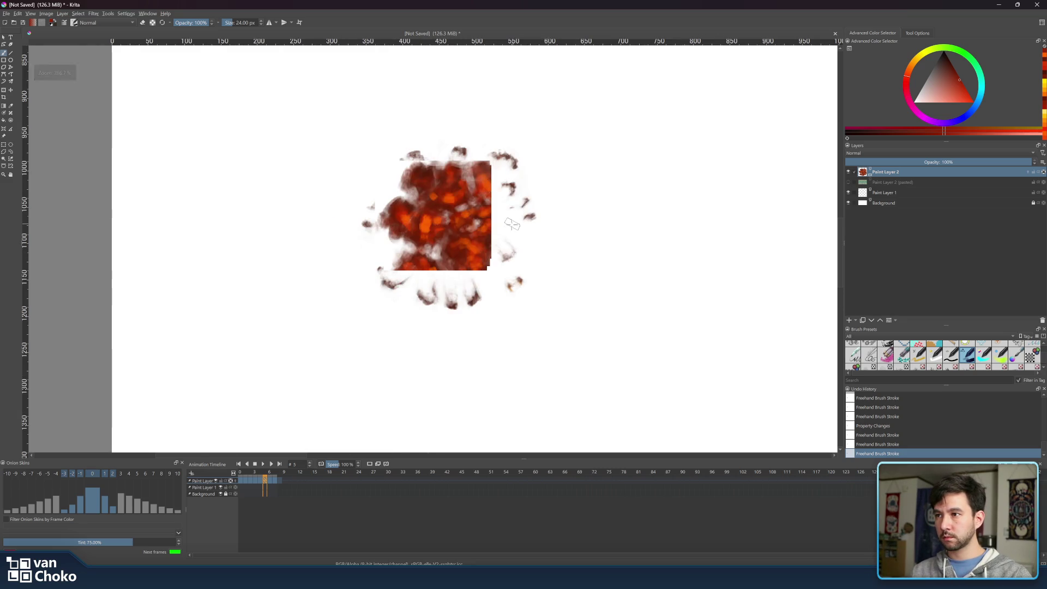
{"action": "scroll", "coordinate": [496, 251], "scroll_direction": "down", "scroll_amount": 3}
{"action": "left_click", "coordinate": [260, 471]}
{"action": "left_click", "coordinate": [269, 475]}
{"action": "mouse_move", "coordinate": [269, 475]}
{"action": "left_mouse_down"}
{"action": "mouse_move", "coordinate": [277, 472]}
{"action": "mouse_move", "coordinate": [264, 474]}
{"action": "left_mouse_up"}
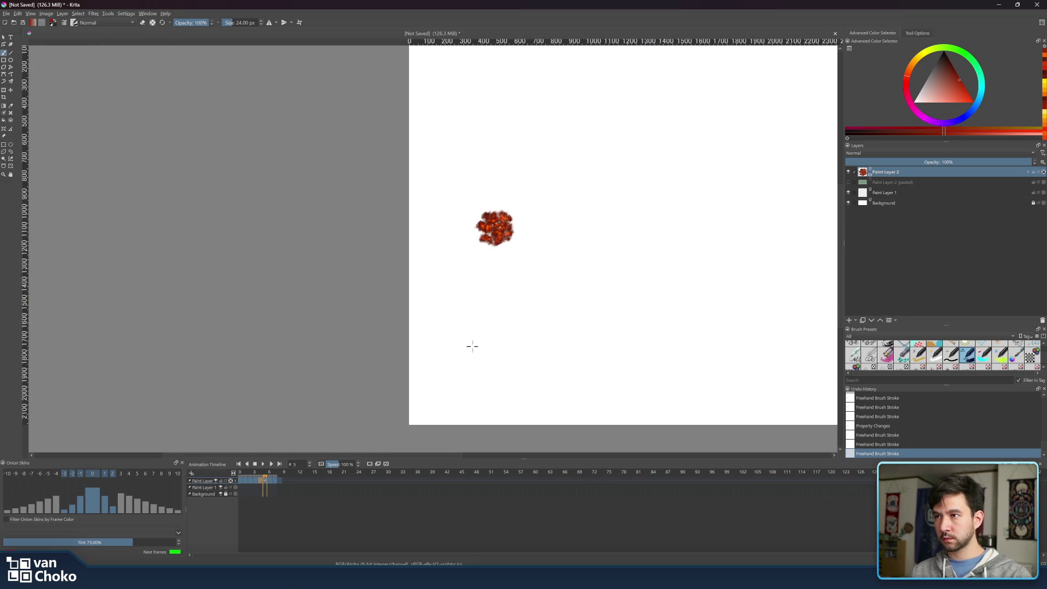
{"action": "scroll", "coordinate": [510, 217], "scroll_direction": "up", "scroll_amount": 5}
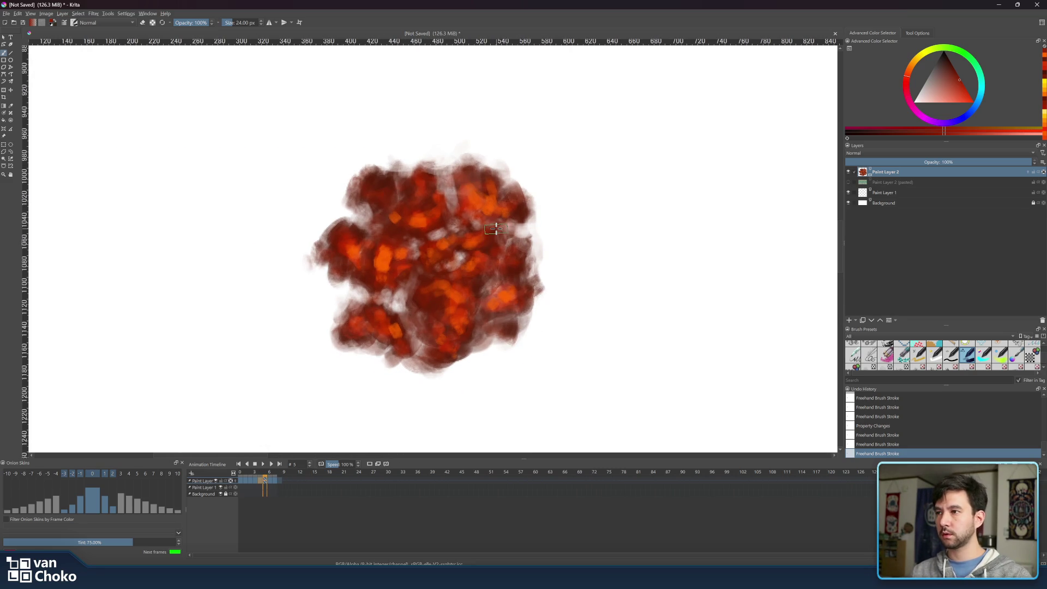
Paint dark red strokes across the fireball body, reducing the brush to 22 px.
{"action": "mouse_move", "coordinate": [404, 249]}
{"action": "left_mouse_down"}
{"action": "mouse_move", "coordinate": [393, 257]}
{"action": "mouse_move", "coordinate": [401, 266]}
{"action": "mouse_move", "coordinate": [417, 258]}
{"action": "left_mouse_up"}
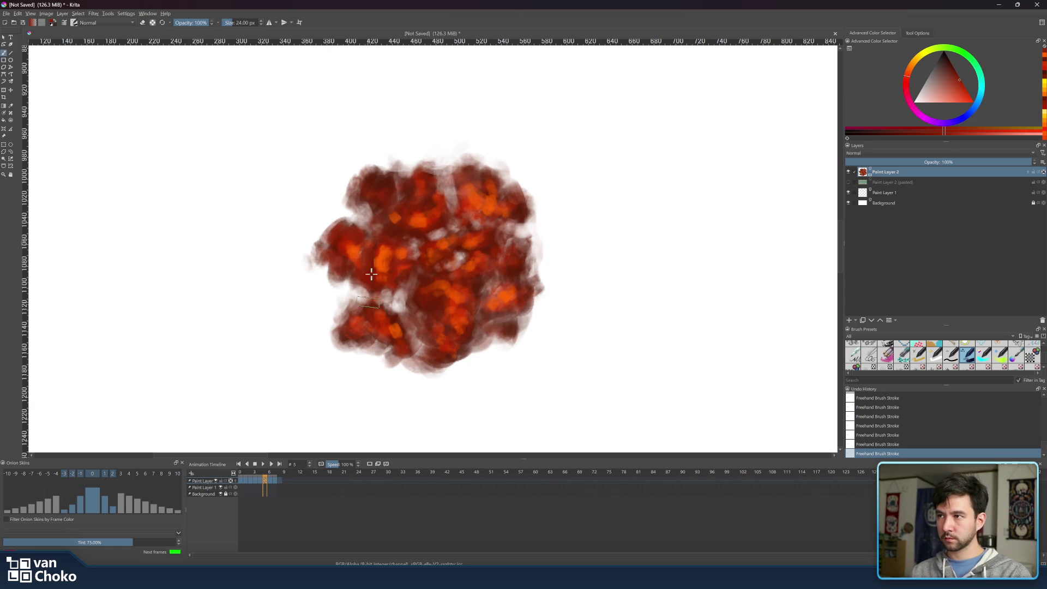
{"action": "key", "text": "bracketleft"}
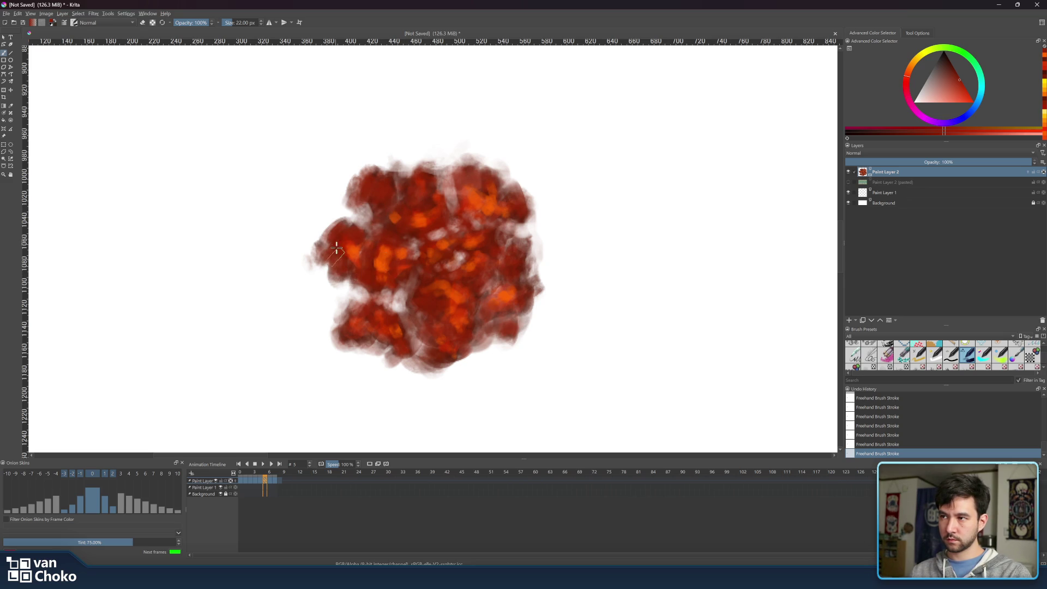
Pick orange and paint highlights over the fireball's upper left.
{"action": "left_click", "coordinate": [376, 264], "text": "ctrl"}
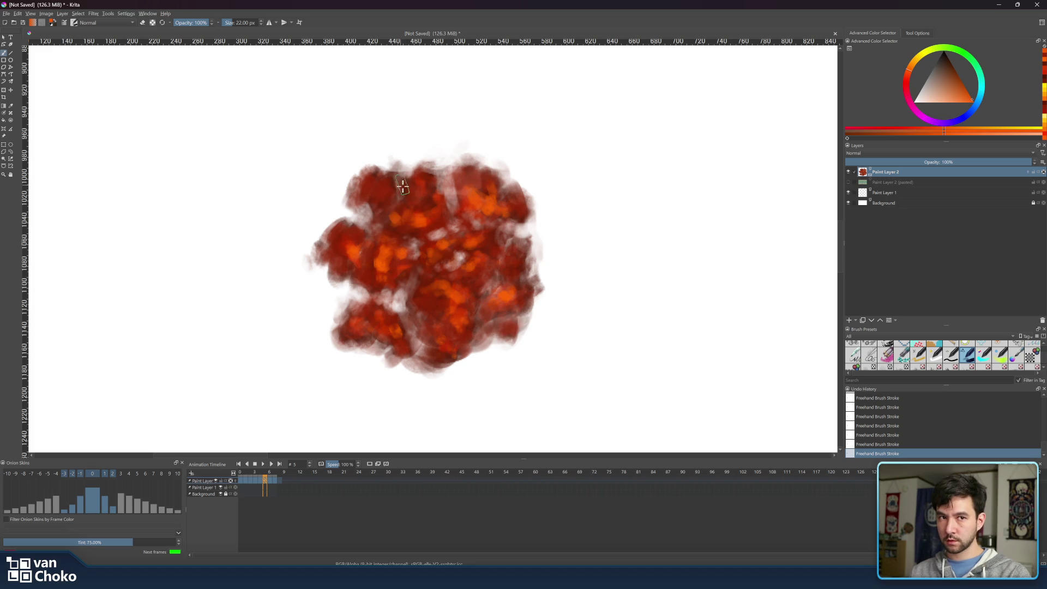
{"action": "mouse_move", "coordinate": [362, 191]}
{"action": "left_mouse_down"}
{"action": "mouse_move", "coordinate": [386, 192]}
{"action": "mouse_move", "coordinate": [387, 180]}
{"action": "mouse_move", "coordinate": [388, 199]}
{"action": "left_mouse_up"}
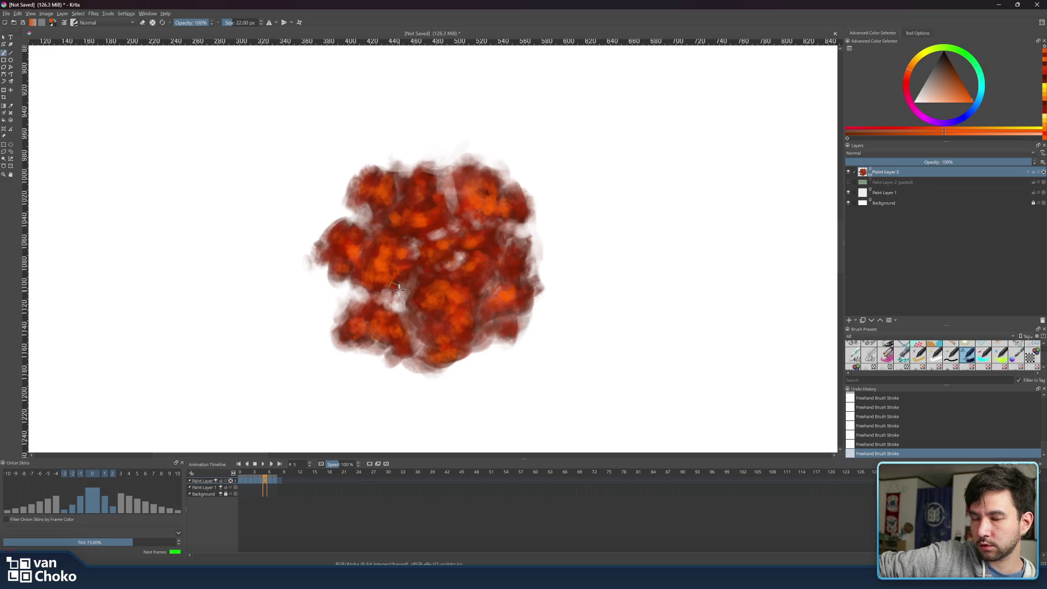
{"action": "scroll", "coordinate": [505, 345], "scroll_direction": "down", "scroll_amount": 3}
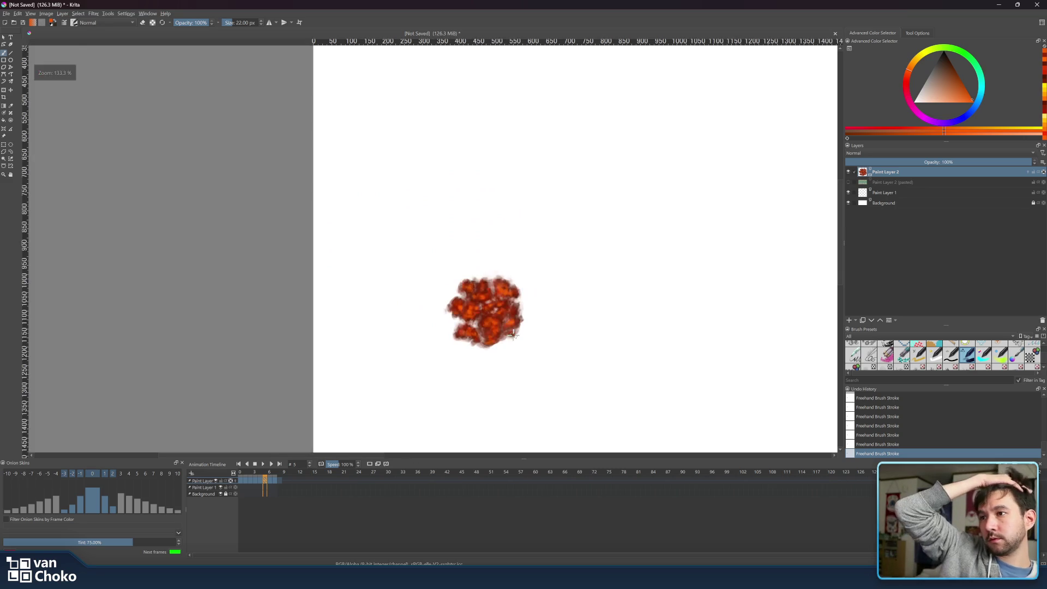
Flip between frames 4, 5 and 6, settle on frame 5, and pick a brighter orange.
{"action": "left_click", "coordinate": [268, 472]}
{"action": "left_click", "coordinate": [265, 473]}
{"action": "left_click", "coordinate": [261, 473]}
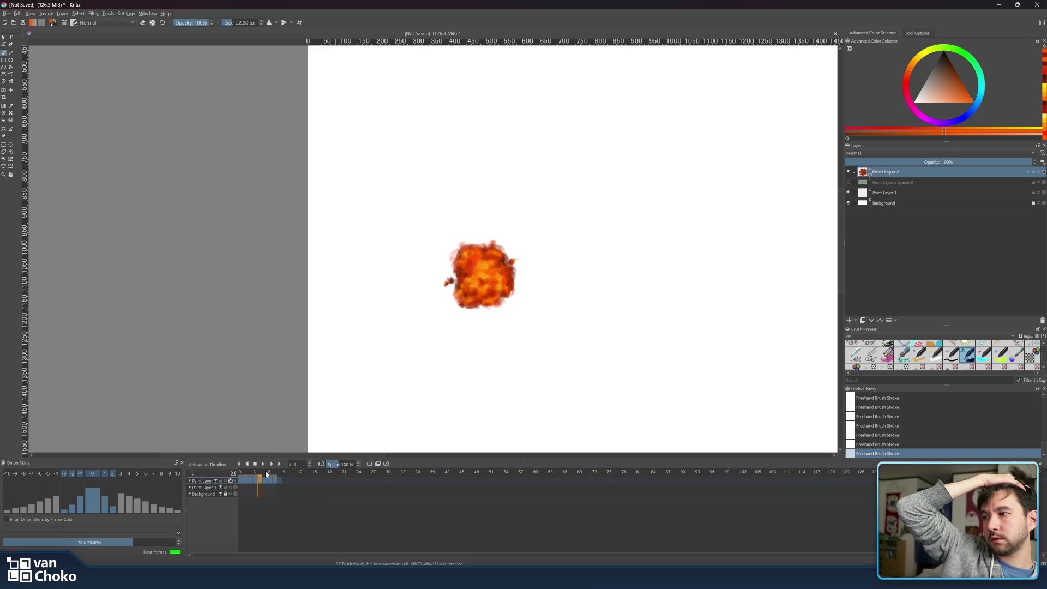
{"action": "left_click", "coordinate": [265, 473]}
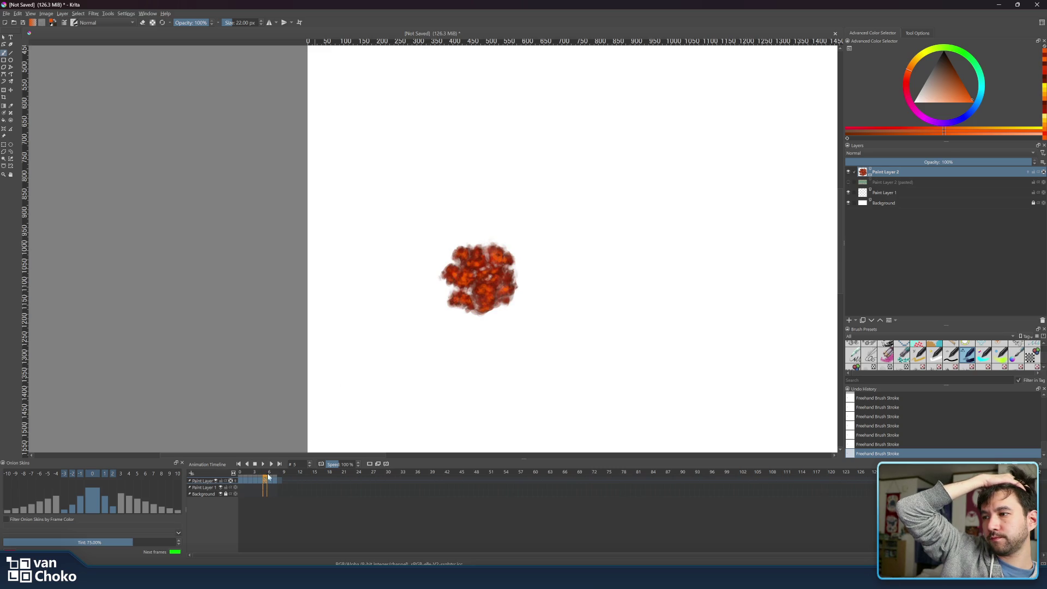
{"action": "left_click", "coordinate": [268, 473]}
{"action": "left_click", "coordinate": [264, 473]}
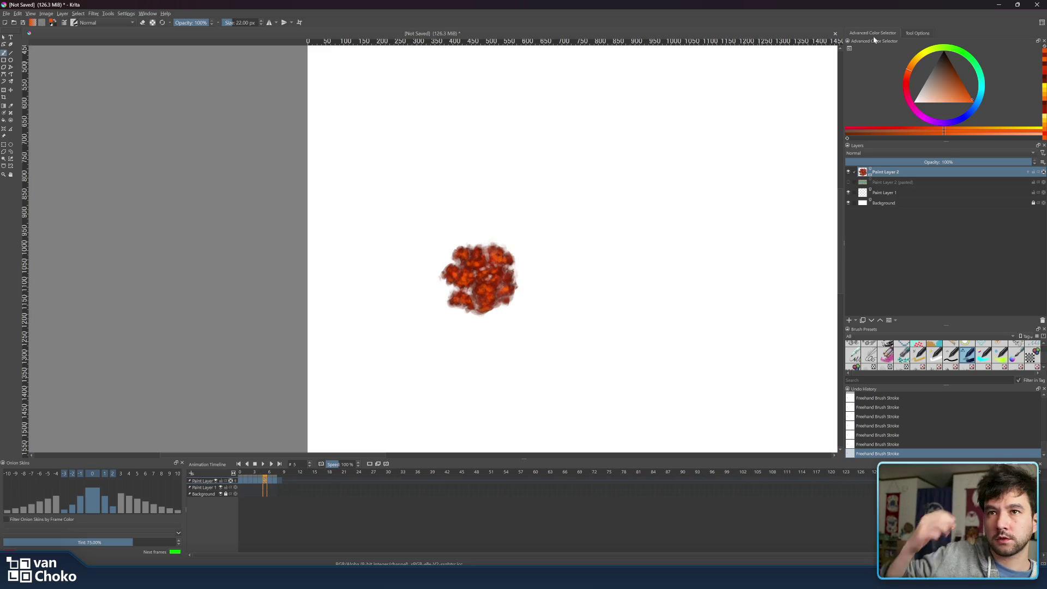
{"action": "left_click", "coordinate": [912, 68]}
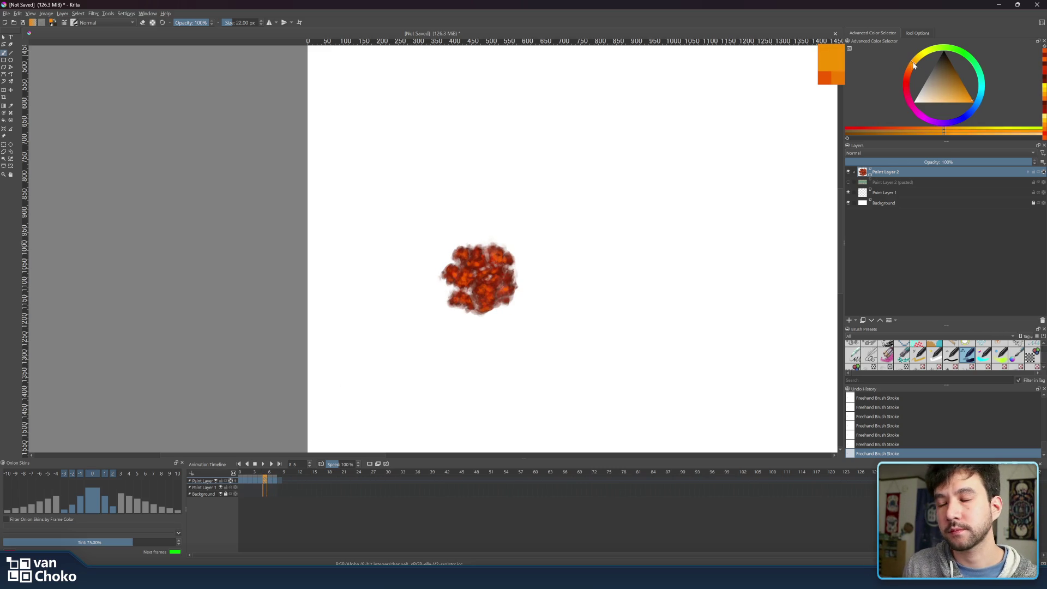
Shrink the brush to 9 px and dab four bright orange-yellow glints across the frame 5 fireball.
{"action": "scroll", "coordinate": [561, 274], "scroll_direction": "up", "scroll_amount": 4}
{"action": "key", "text": "bracketleft"}
{"action": "key", "text": "bracketleft"}
{"action": "key", "text": "bracketleft"}
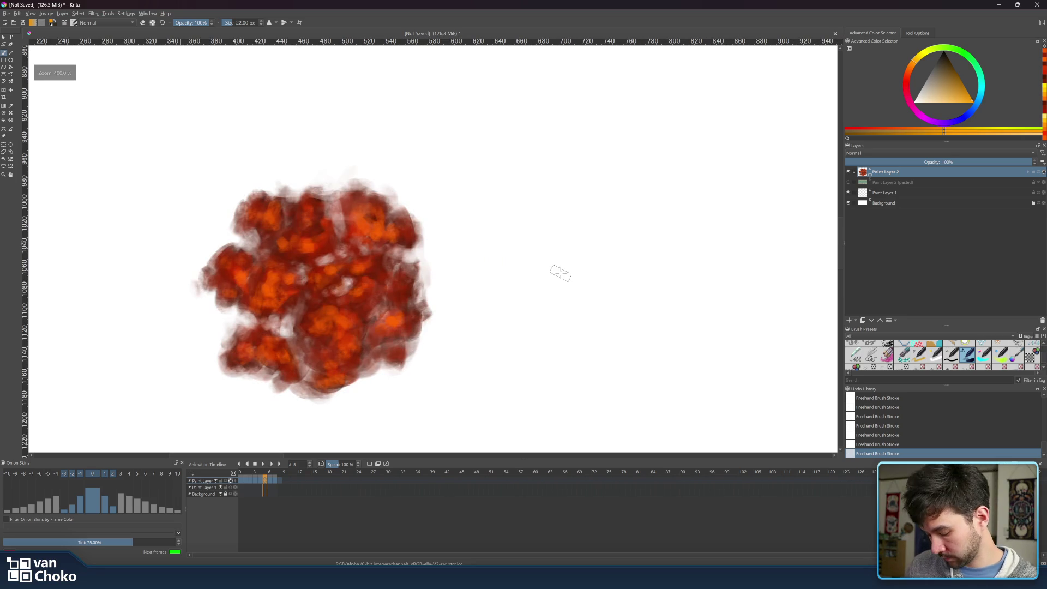
{"action": "key", "text": "bracketleft"}
{"action": "key", "text": "bracketleft"}
{"action": "key", "text": "bracketleft"}
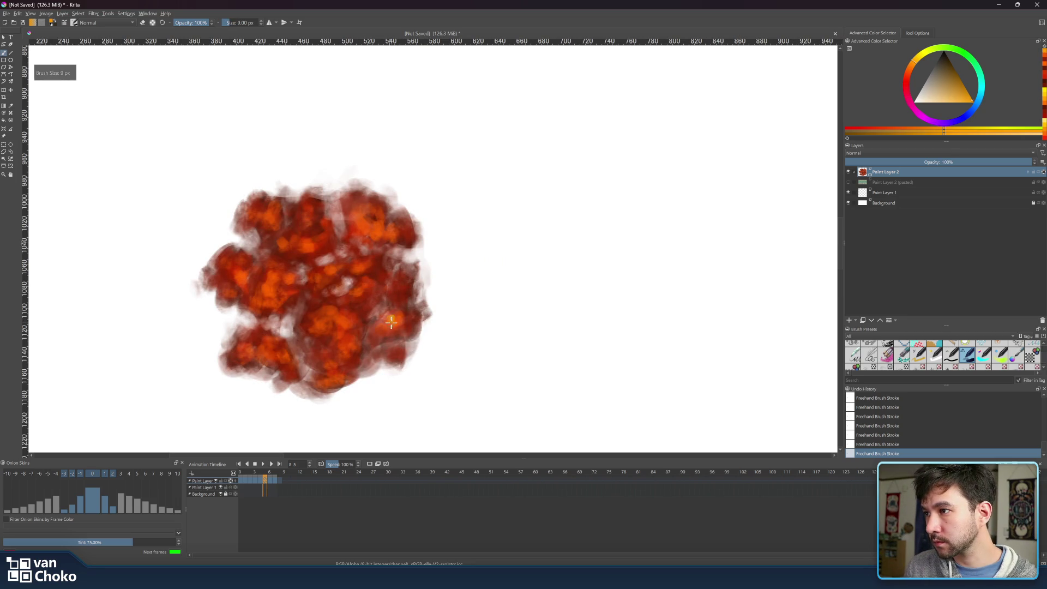
{"action": "left_click", "coordinate": [391, 319]}
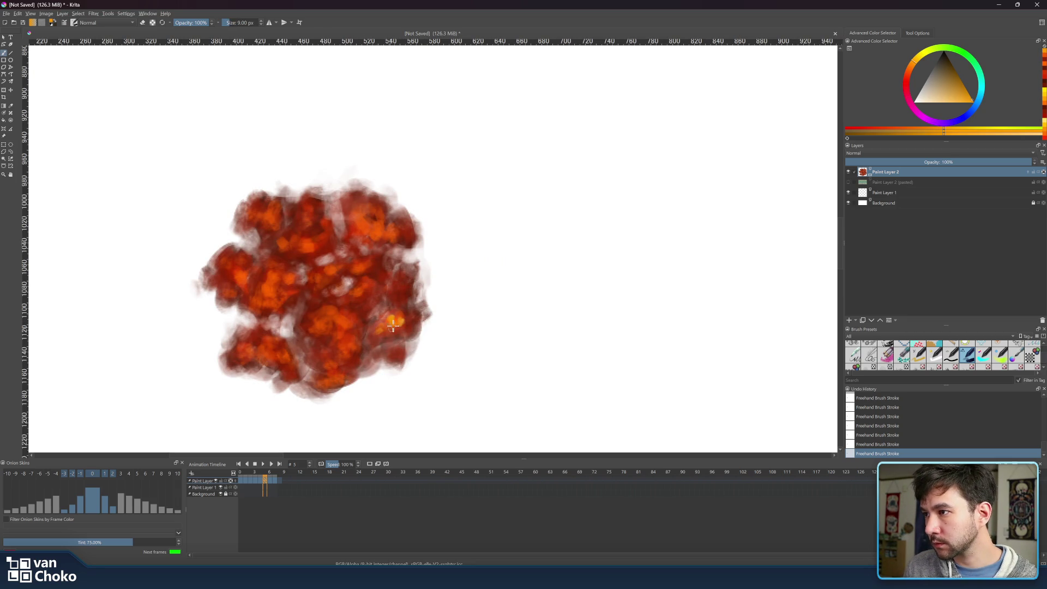
{"action": "left_click", "coordinate": [410, 327]}
{"action": "left_click", "coordinate": [394, 291]}
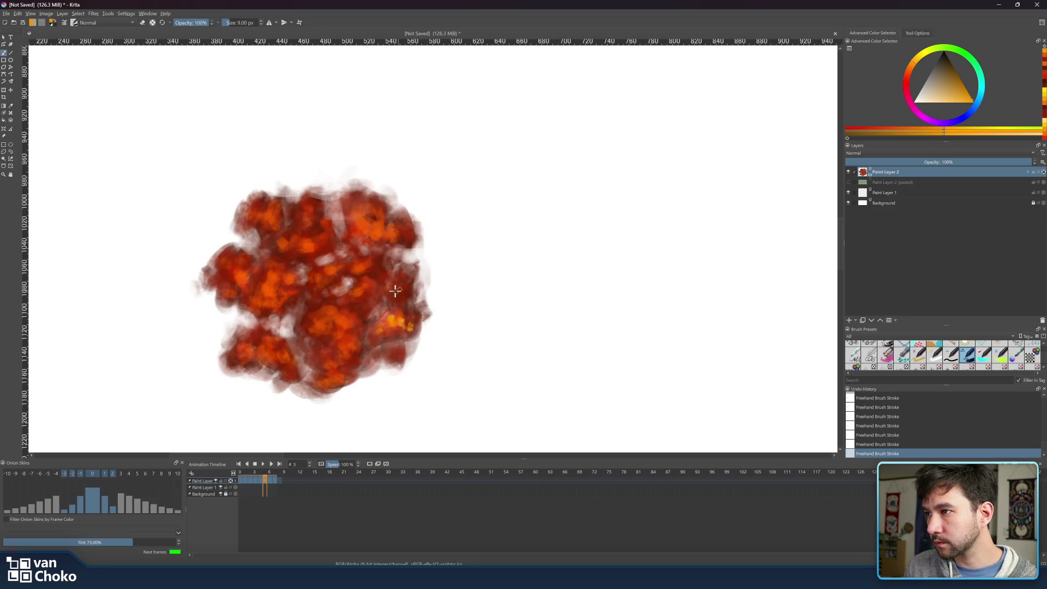
{"action": "left_click", "coordinate": [362, 285]}
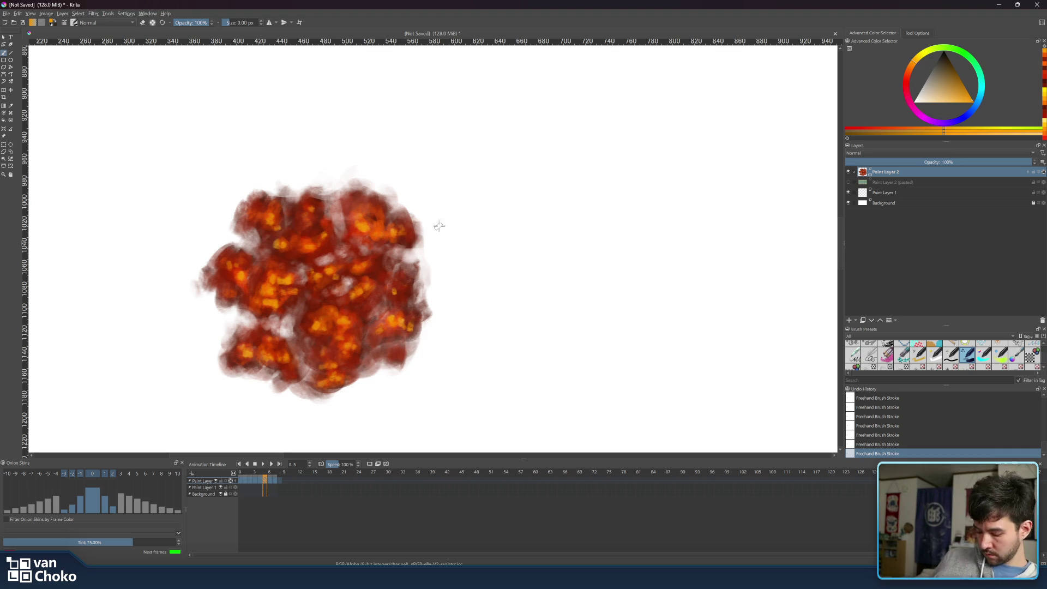
Pick a fully saturated red, enlarge the brush slightly, and paint a red patch on the fireball.
{"action": "left_click", "coordinate": [915, 73]}
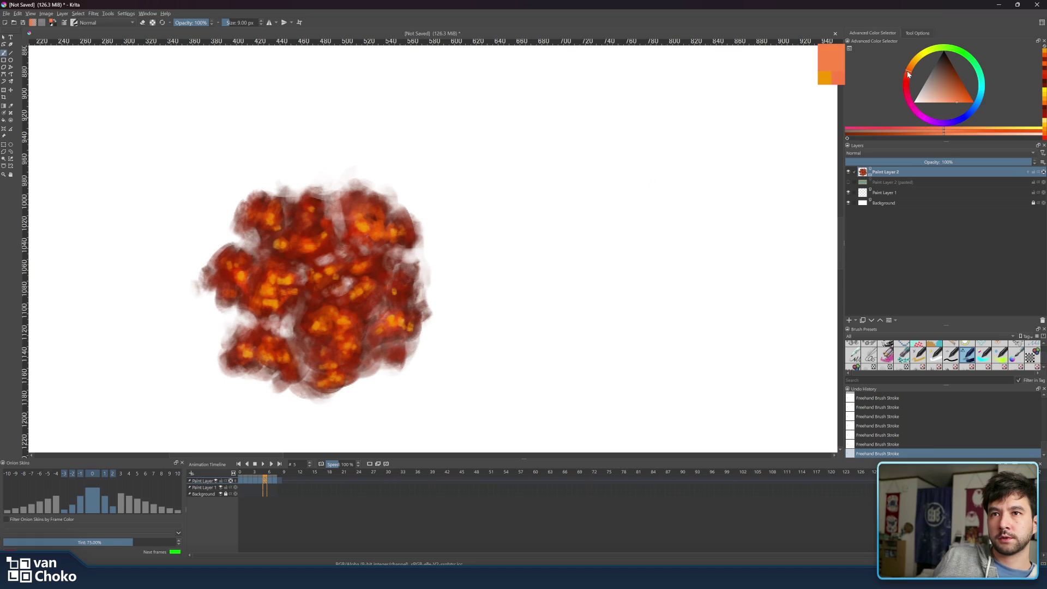
{"action": "left_click", "coordinate": [969, 100]}
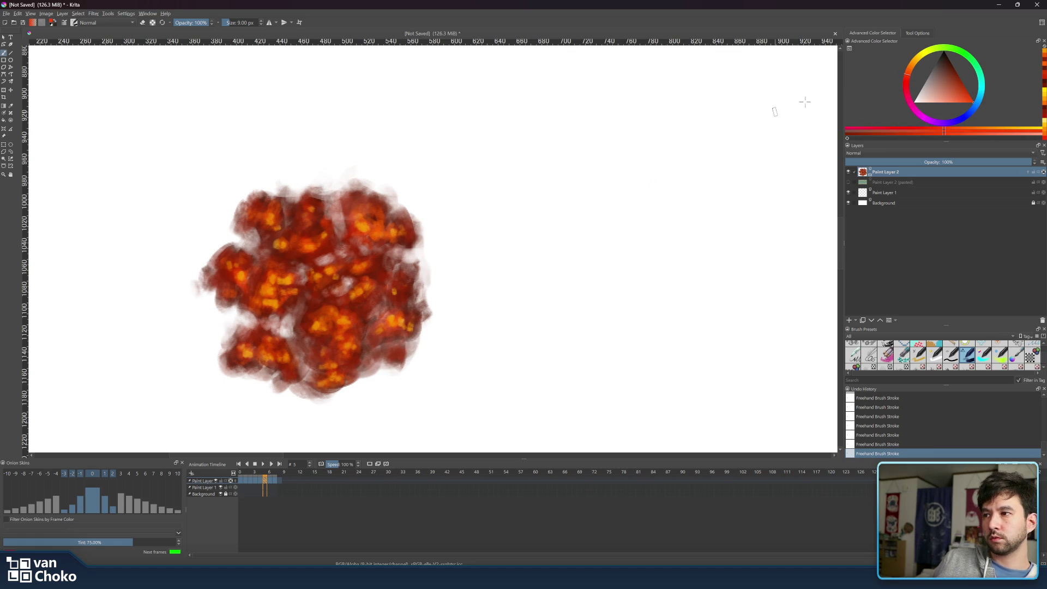
{"action": "key", "text": "bracketright"}
{"action": "left_click", "coordinate": [907, 77]}
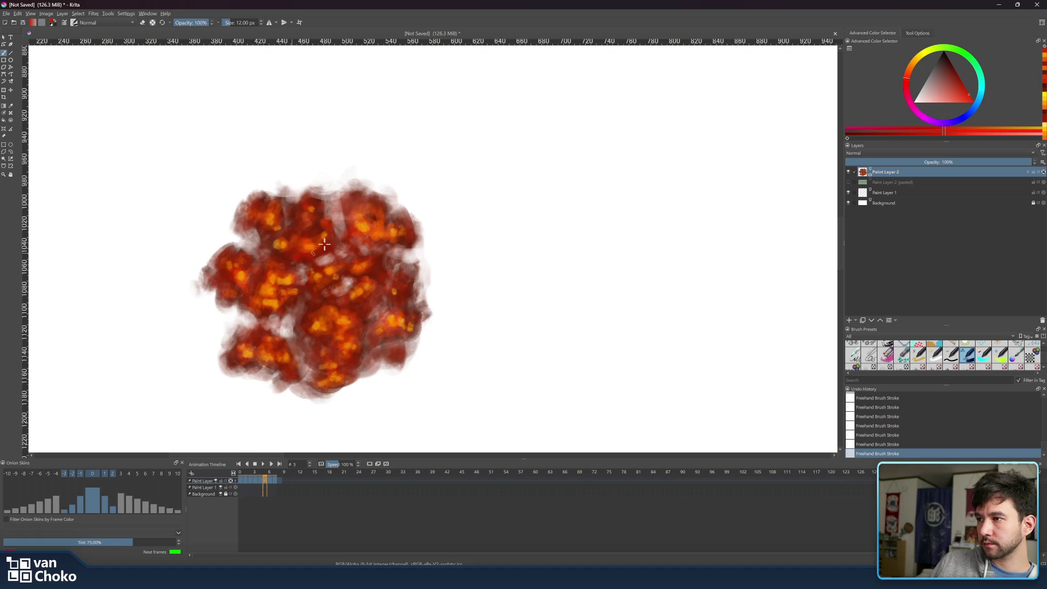
{"action": "mouse_move", "coordinate": [328, 248]}
{"action": "left_mouse_down"}
{"action": "mouse_move", "coordinate": [333, 240]}
{"action": "mouse_move", "coordinate": [316, 228]}
{"action": "left_mouse_up"}
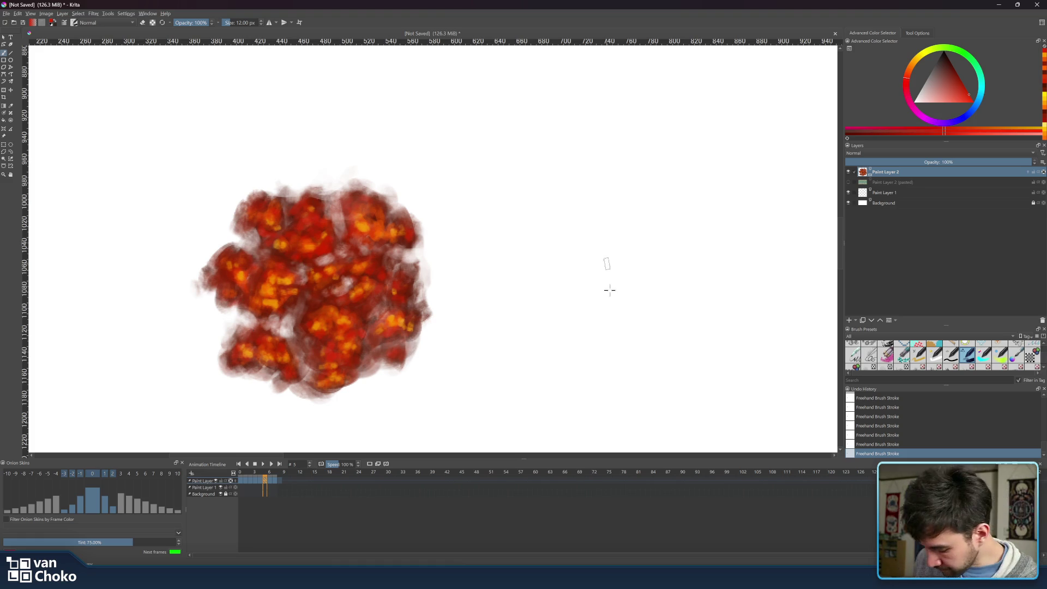
Toggle eraser mode and resize the brush to 14 px to refine the fireball's smoky edges.
{"action": "key", "text": "e"}
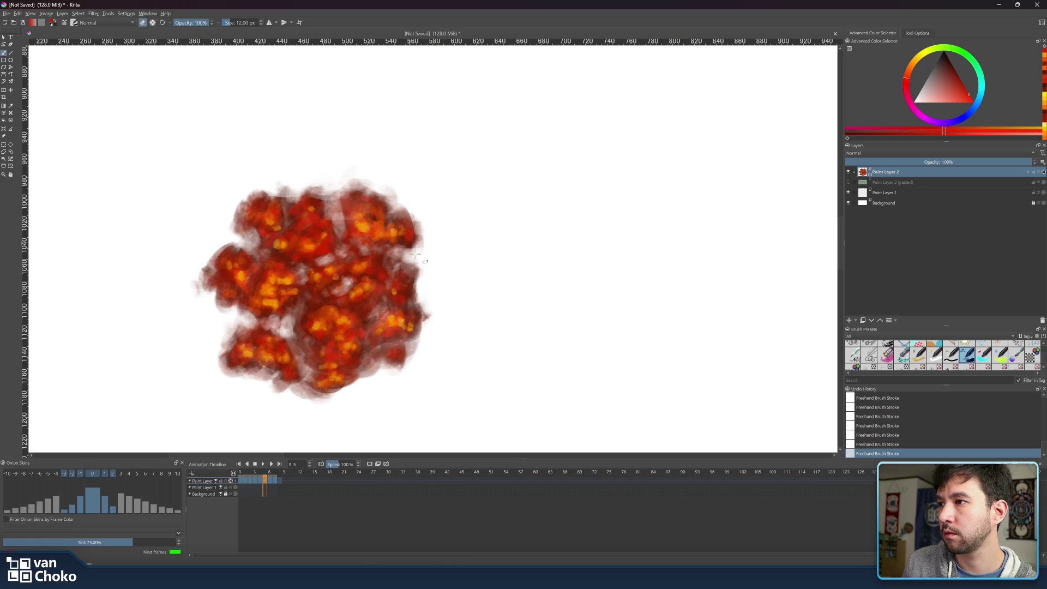
{"action": "key", "text": "bracketleft"}
{"action": "key", "text": "bracketleft"}
{"action": "key", "text": "bracketleft"}
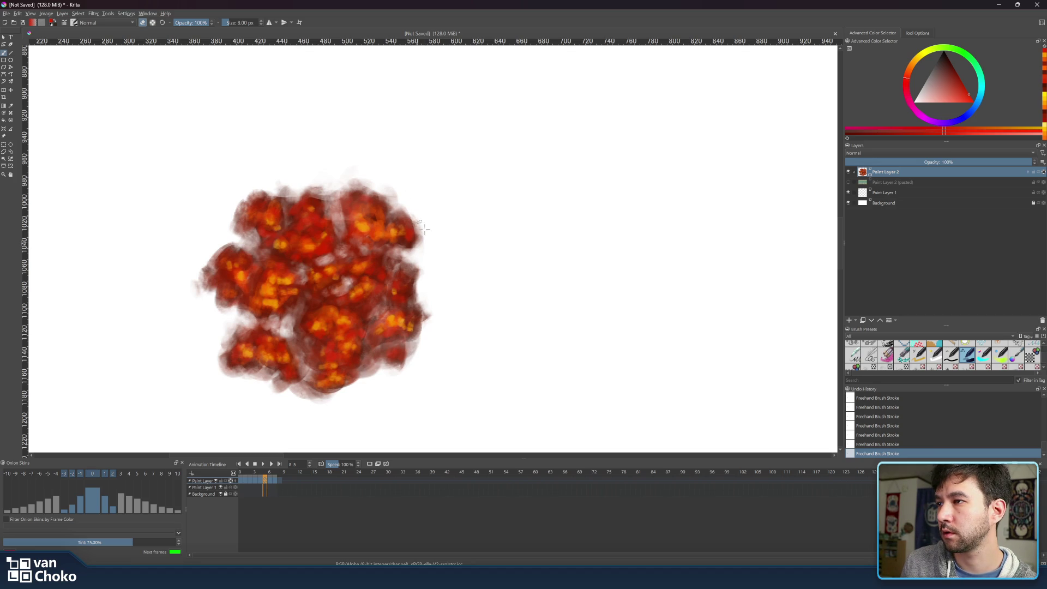
{"action": "key", "text": "bracketright"}
{"action": "key", "text": "bracketright"}
{"action": "key", "text": "bracketright"}
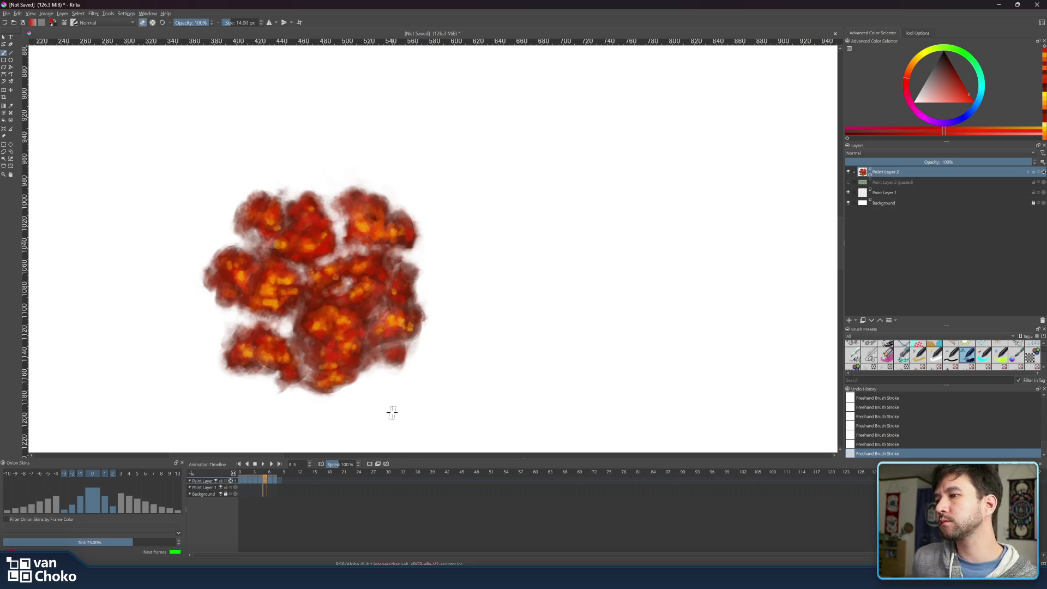
{"action": "scroll", "coordinate": [503, 287], "scroll_direction": "down", "scroll_amount": 3}
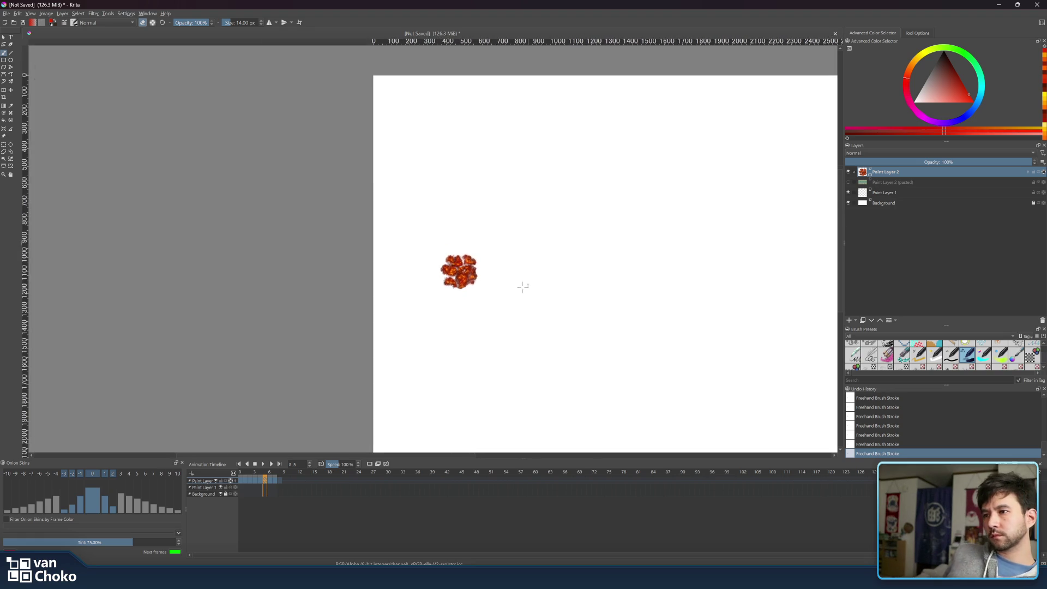
Play the explosion animation, then scrub the playhead back toward the earlier frames.
{"action": "scroll", "coordinate": [521, 285], "scroll_direction": "up", "scroll_amount": 4}
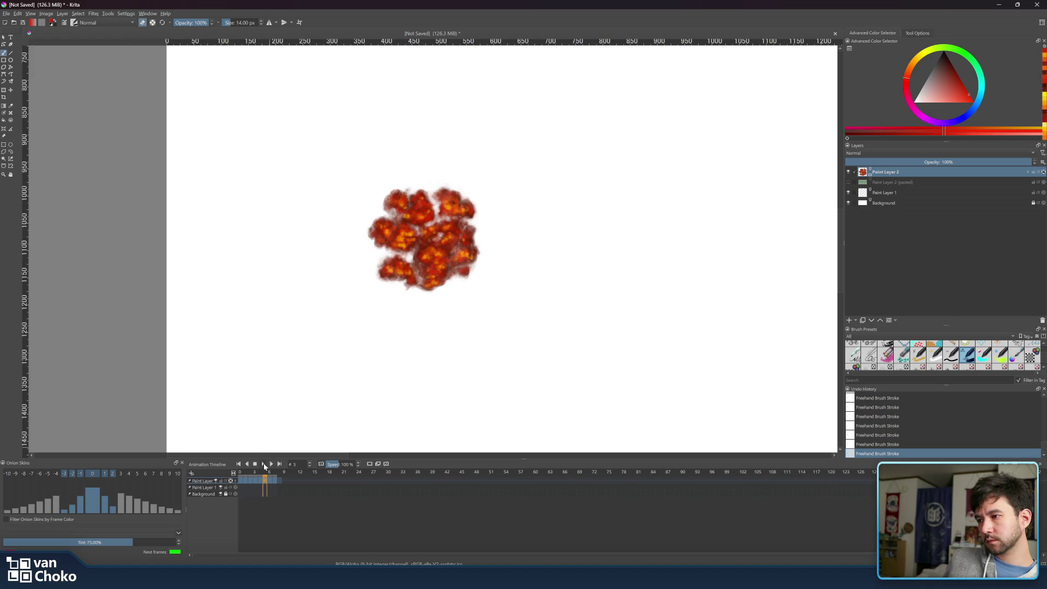
{"action": "left_click", "coordinate": [265, 464]}
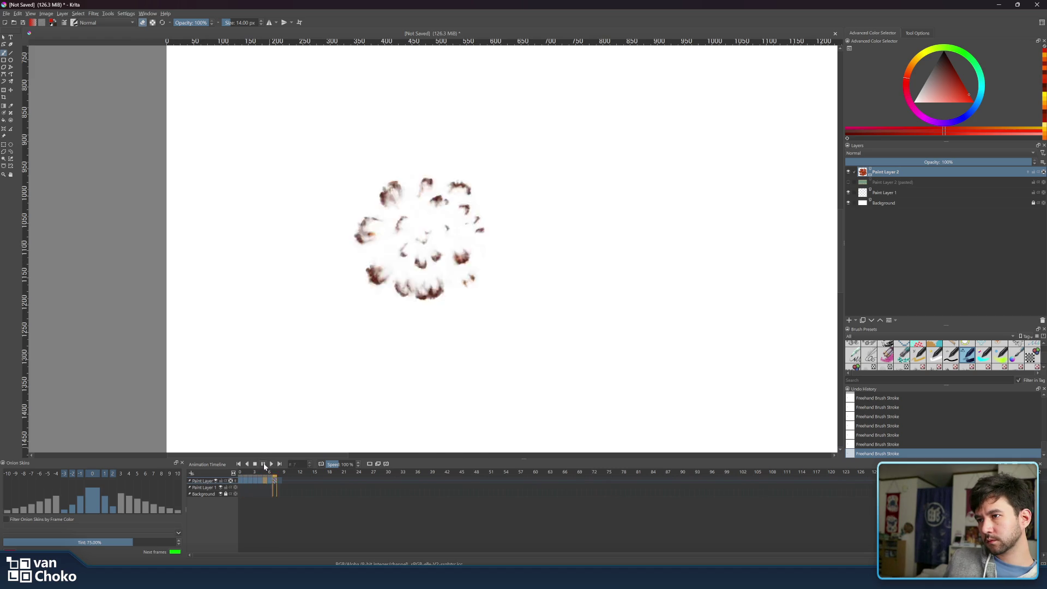
{"action": "left_click_drag", "start_coordinate": [265, 475], "coordinate": [241, 475]}
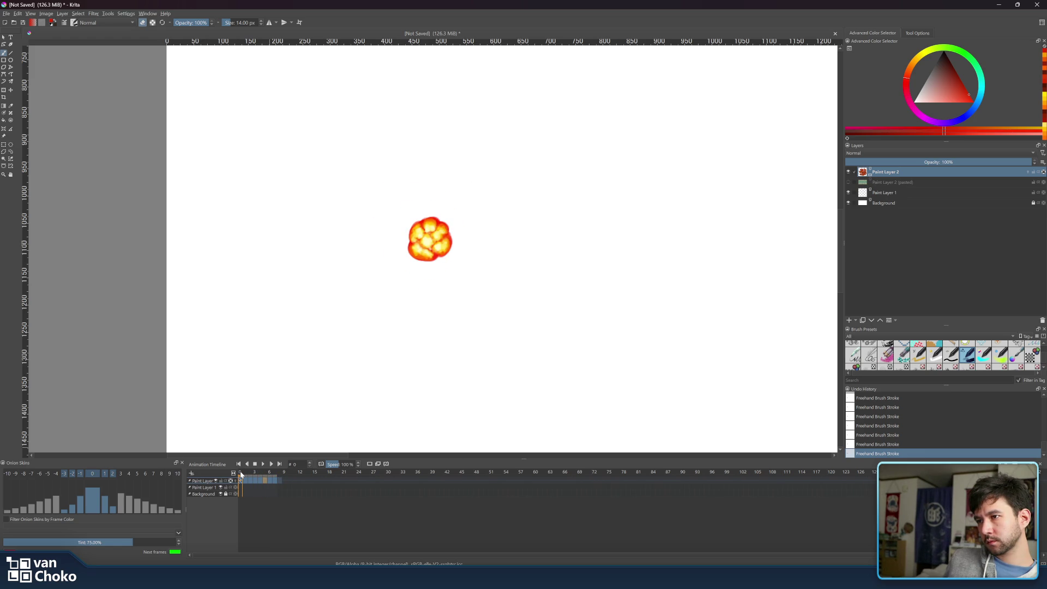
Choose a near-white colour, set the brush to 11 px, and go to frame 1.
{"action": "left_click", "coordinate": [919, 105]}
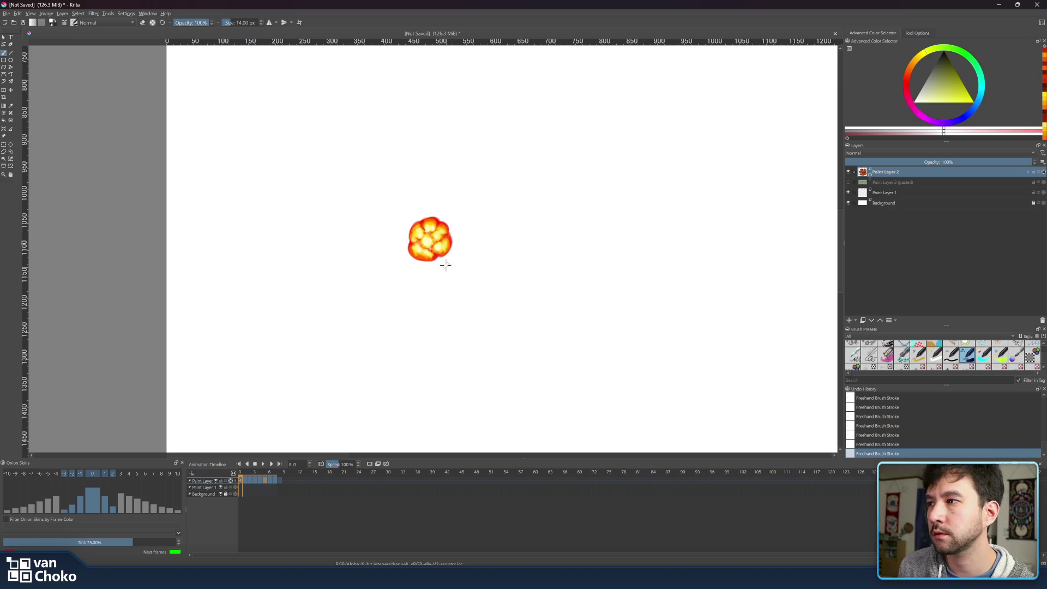
{"action": "key", "text": "bracketleft"}
{"action": "key", "text": "bracketleft"}
{"action": "key", "text": "bracketleft"}
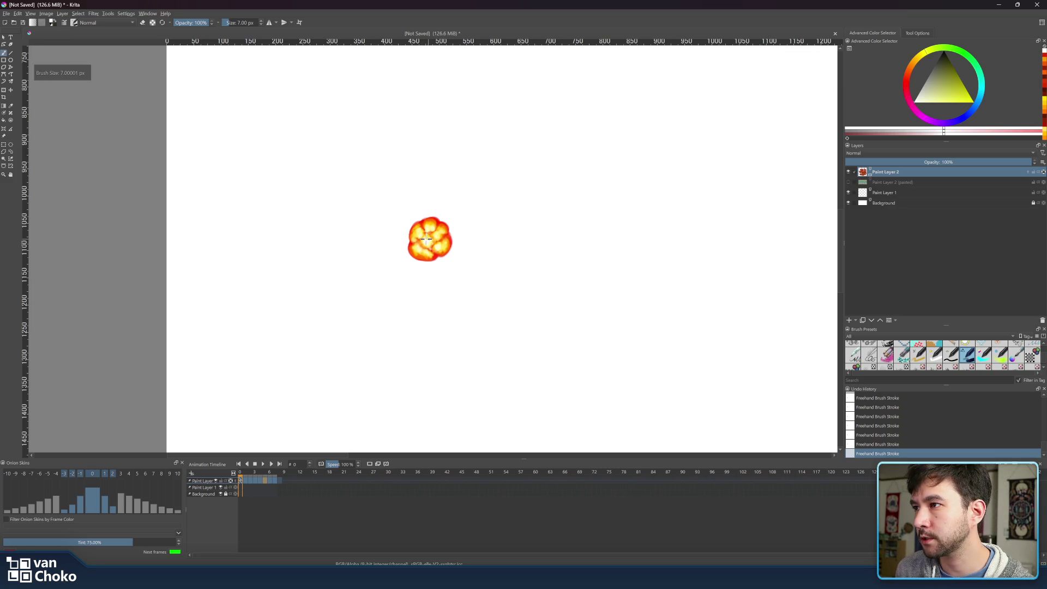
{"action": "key", "text": "bracketright"}
{"action": "key", "text": "bracketright"}
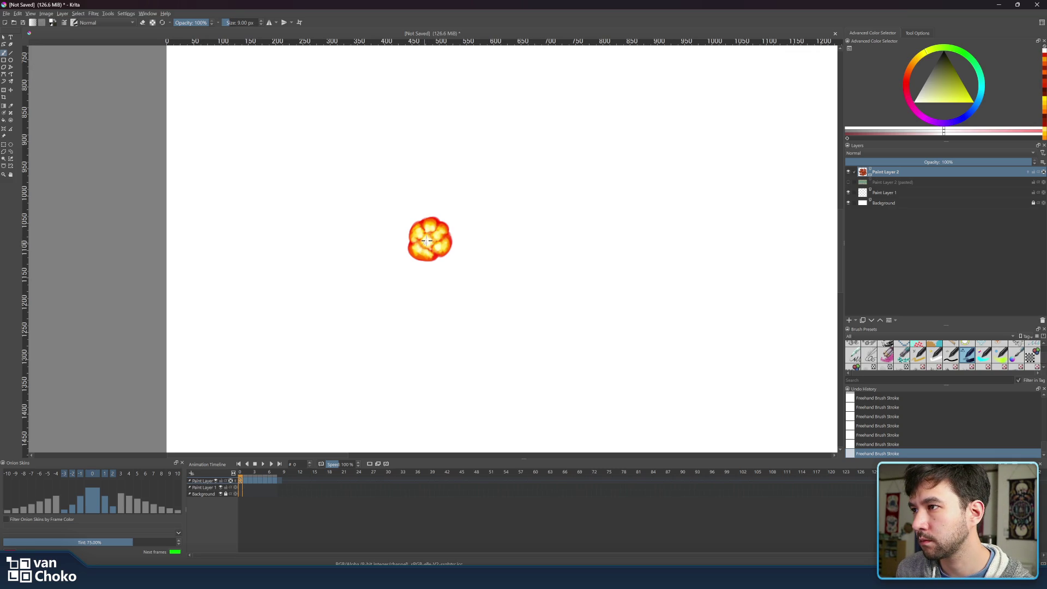
{"action": "key", "text": "bracketright"}
{"action": "key", "text": "bracketright"}
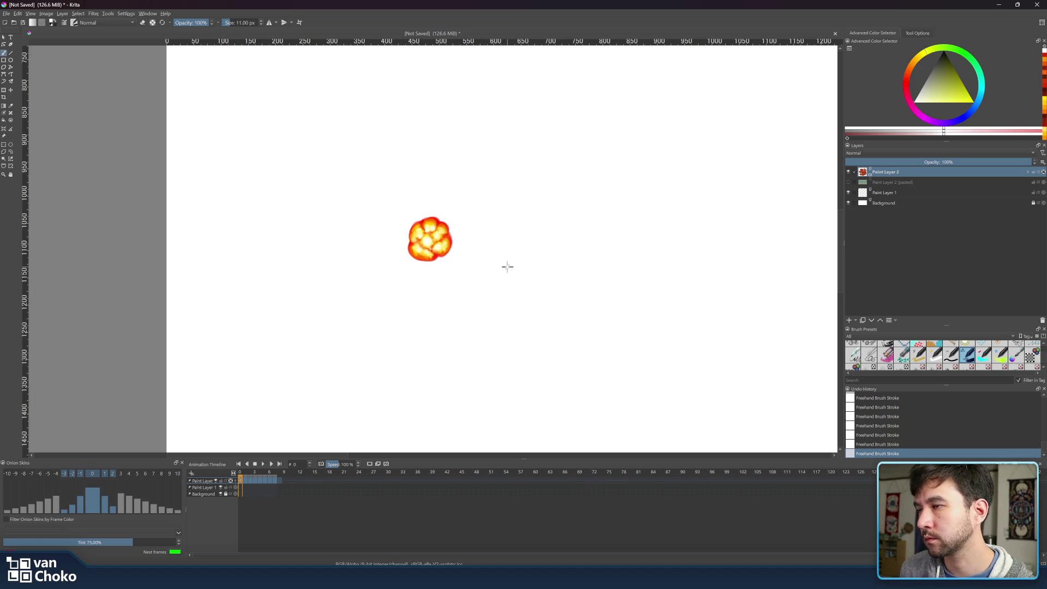
{"action": "left_click", "coordinate": [247, 474]}
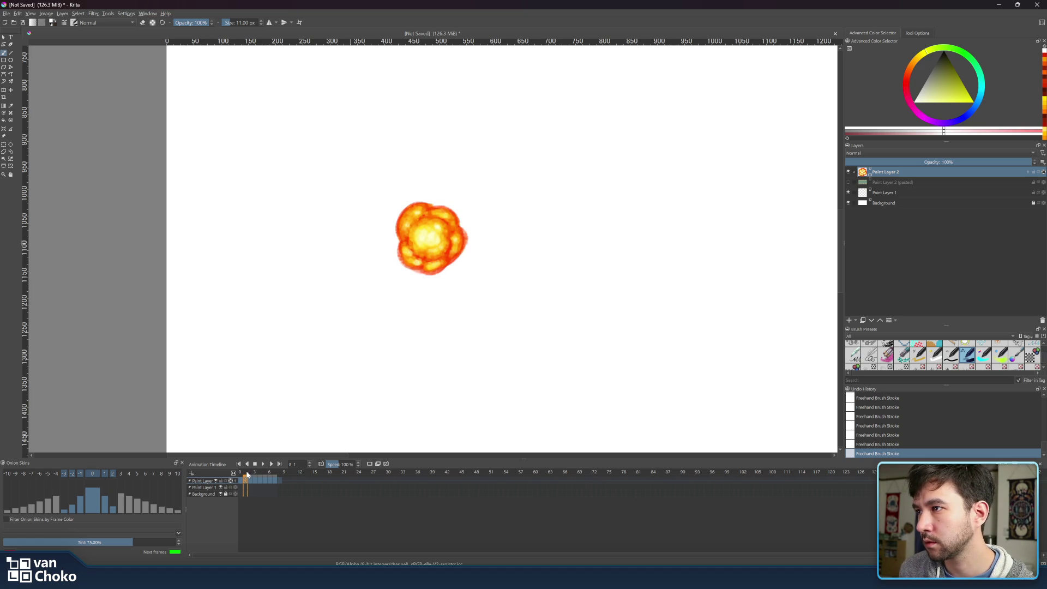
Enlarge the brush to 15 px for the near-white core highlights on frame 1.
{"action": "key", "text": "bracketright"}
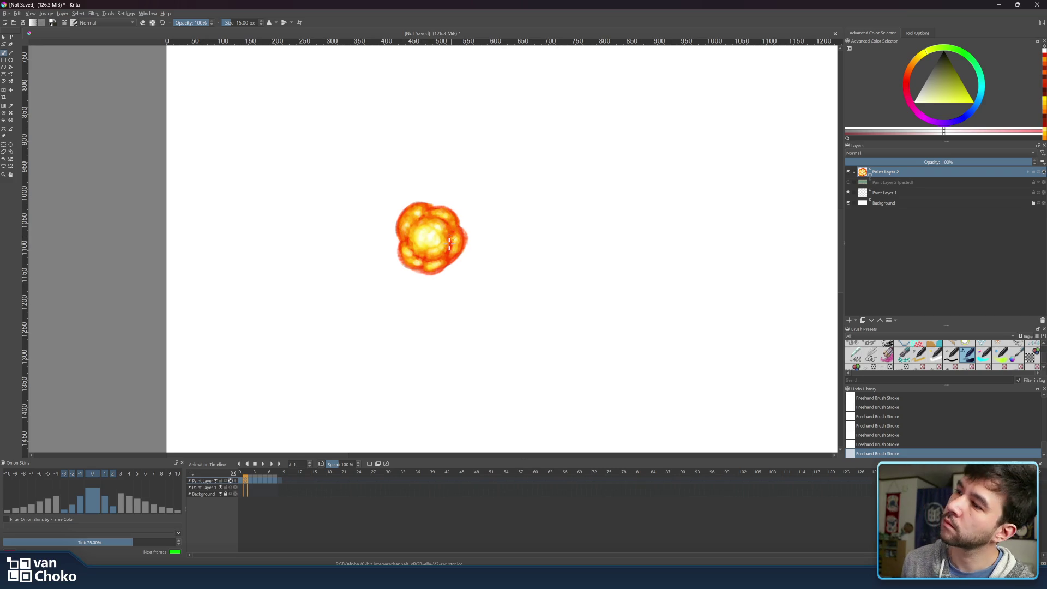
Play the animation, stop and step around frame 6, then play it back again.
{"action": "left_click", "coordinate": [265, 464]}
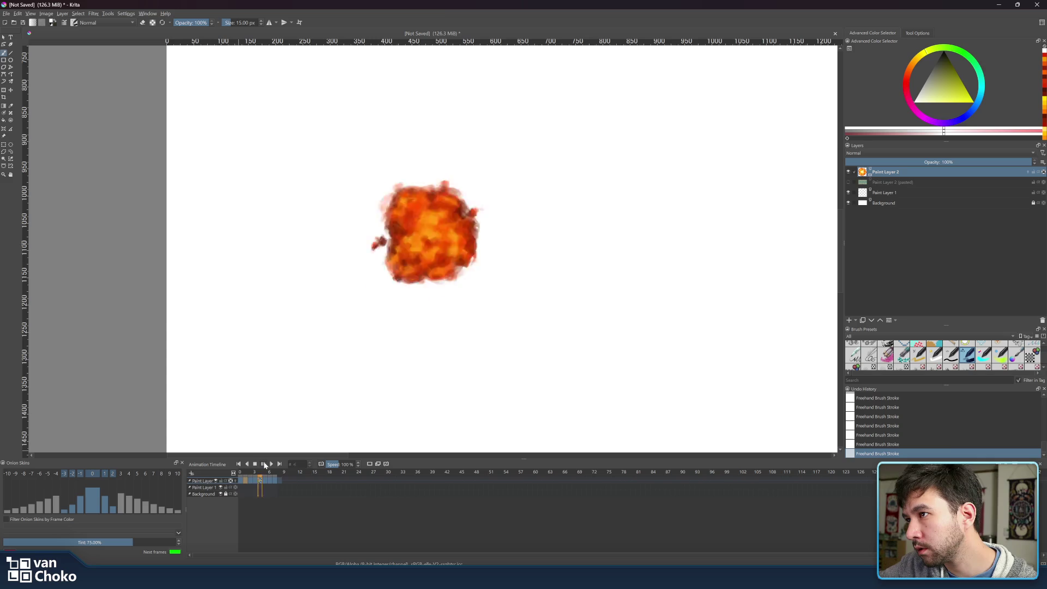
{"action": "left_click", "coordinate": [264, 464]}
{"action": "left_click_drag", "start_coordinate": [261, 473], "coordinate": [274, 476]}
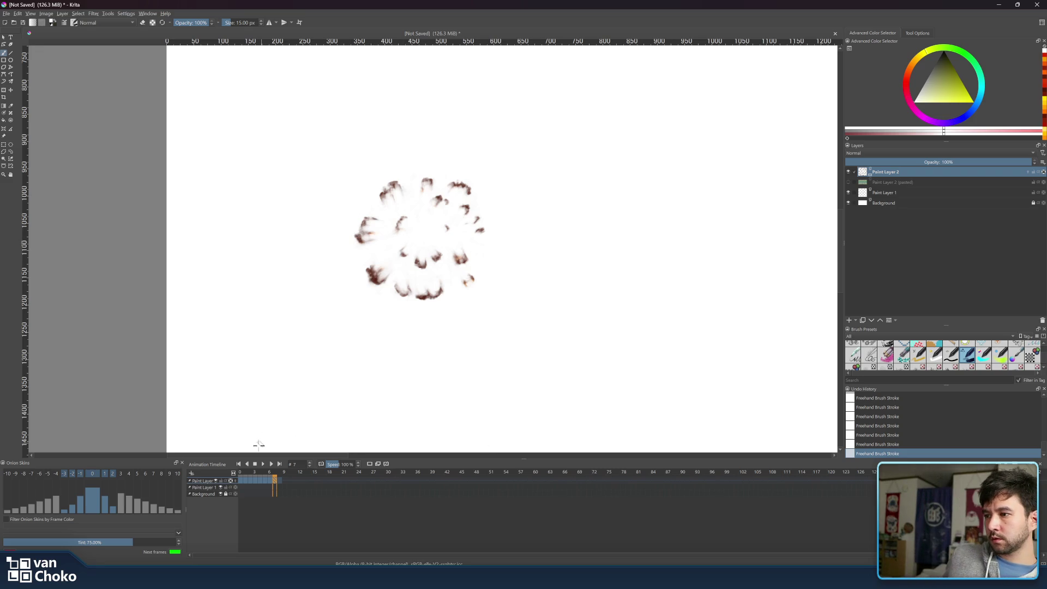
{"action": "left_click", "coordinate": [262, 464]}
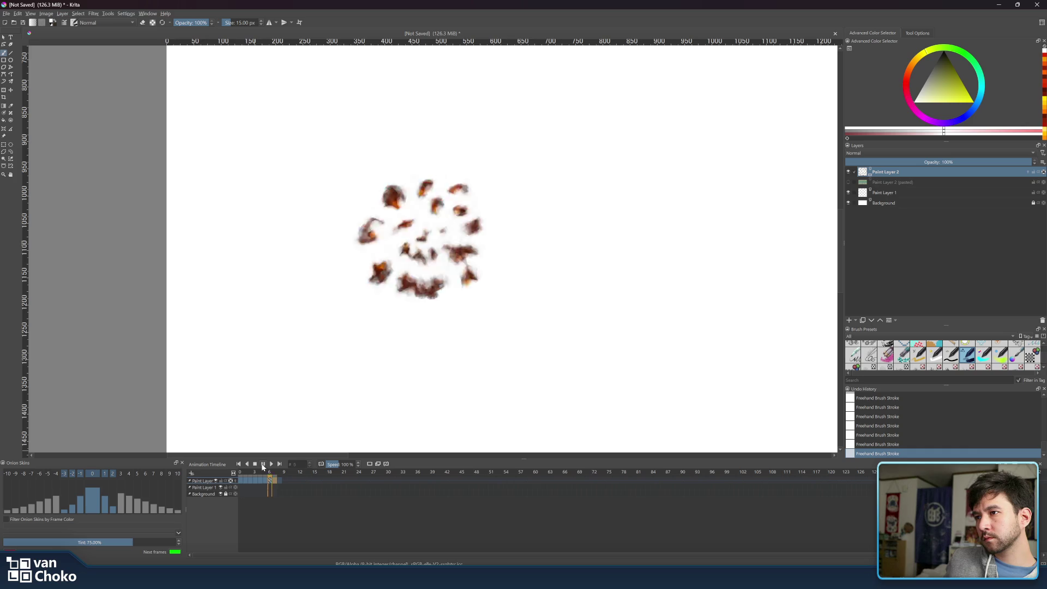
Show the green game scene layer, replay the explosion over it, and stop at frame 7.
{"action": "left_click", "coordinate": [263, 464]}
{"action": "left_click", "coordinate": [848, 182]}
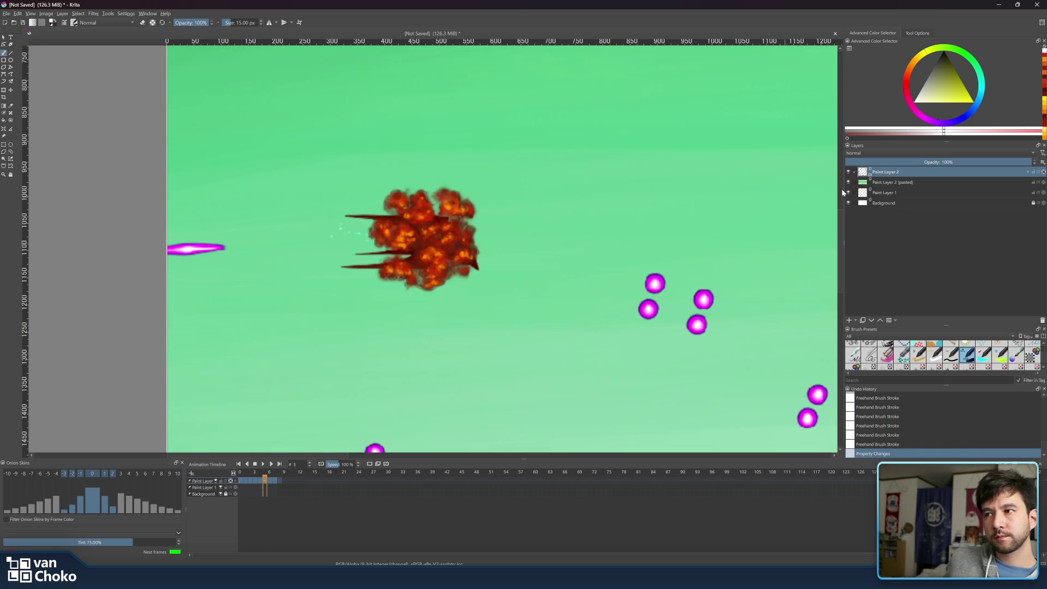
{"action": "left_click", "coordinate": [262, 465]}
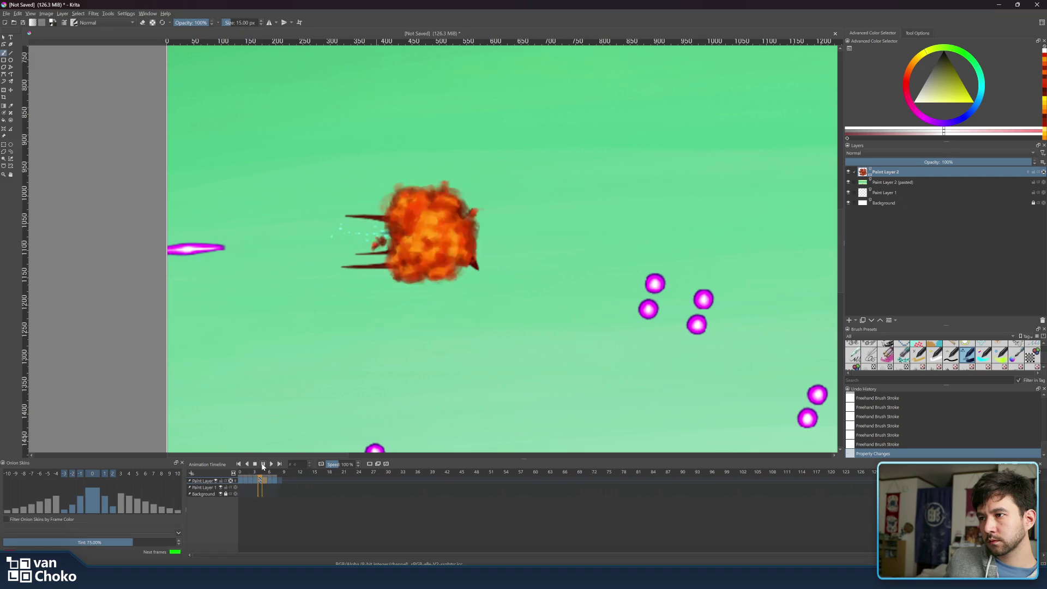
{"action": "left_click", "coordinate": [273, 472]}
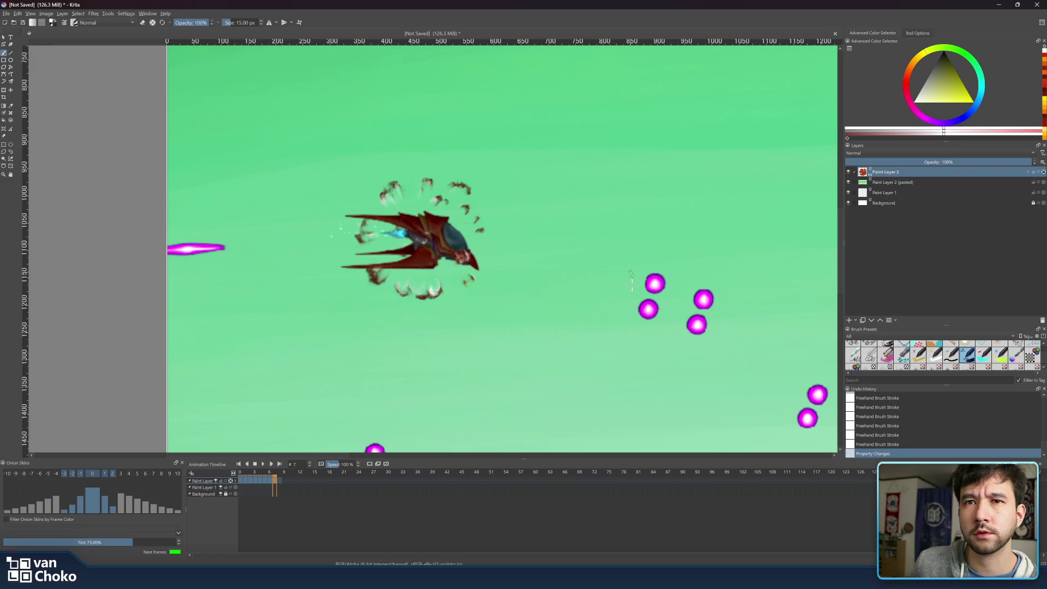
{"action": "left_click", "coordinate": [1038, 172]}
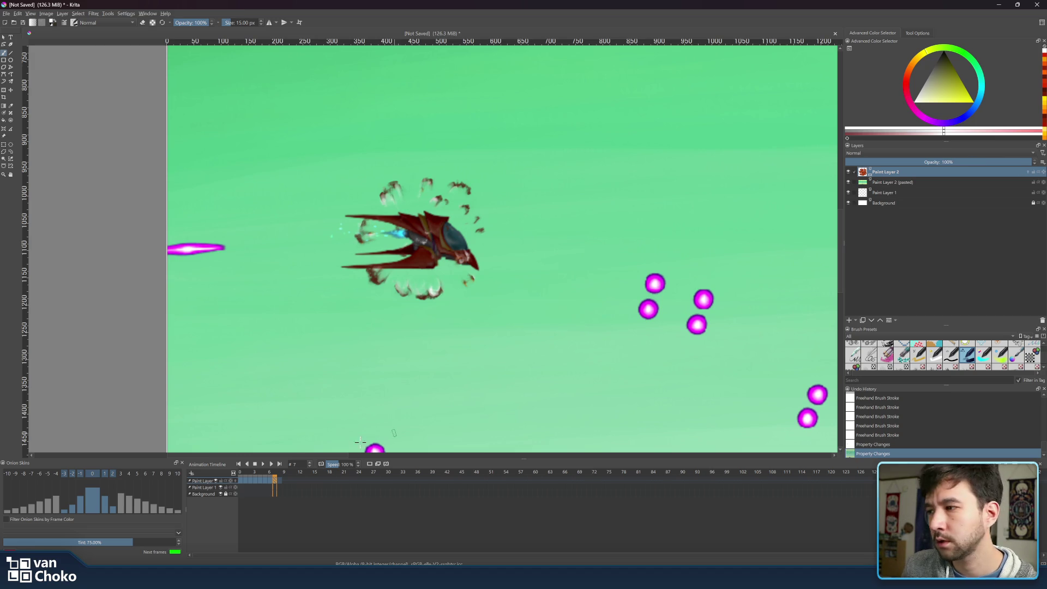
Dab small marks on the debris ring, then erase the stray white specks near the ship.
{"action": "left_click", "coordinate": [431, 280]}
{"action": "left_click", "coordinate": [432, 283]}
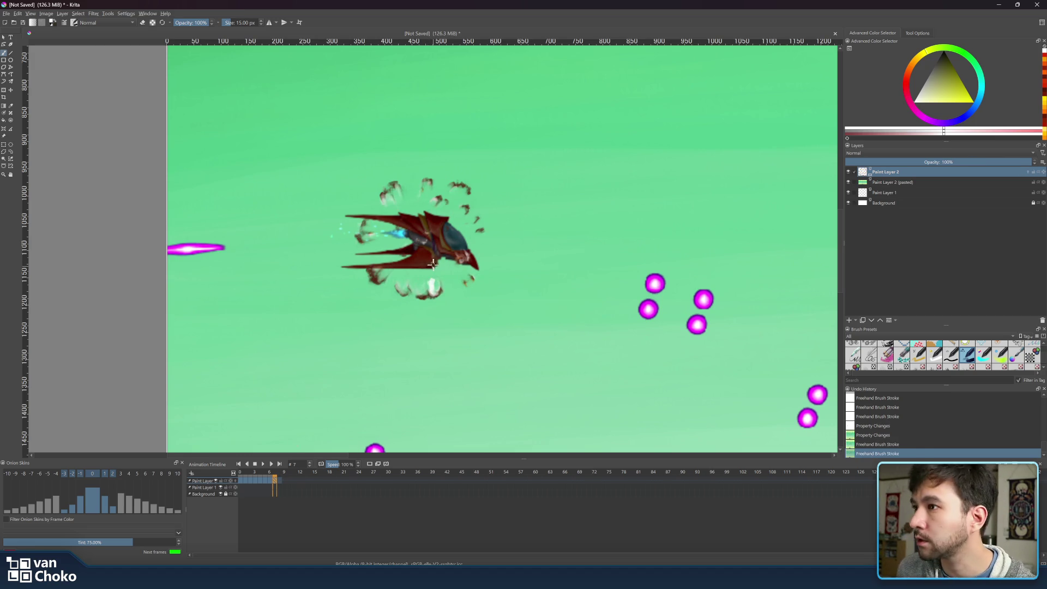
{"action": "key", "text": "e"}
{"action": "left_click", "coordinate": [430, 284]}
{"action": "left_click", "coordinate": [432, 291]}
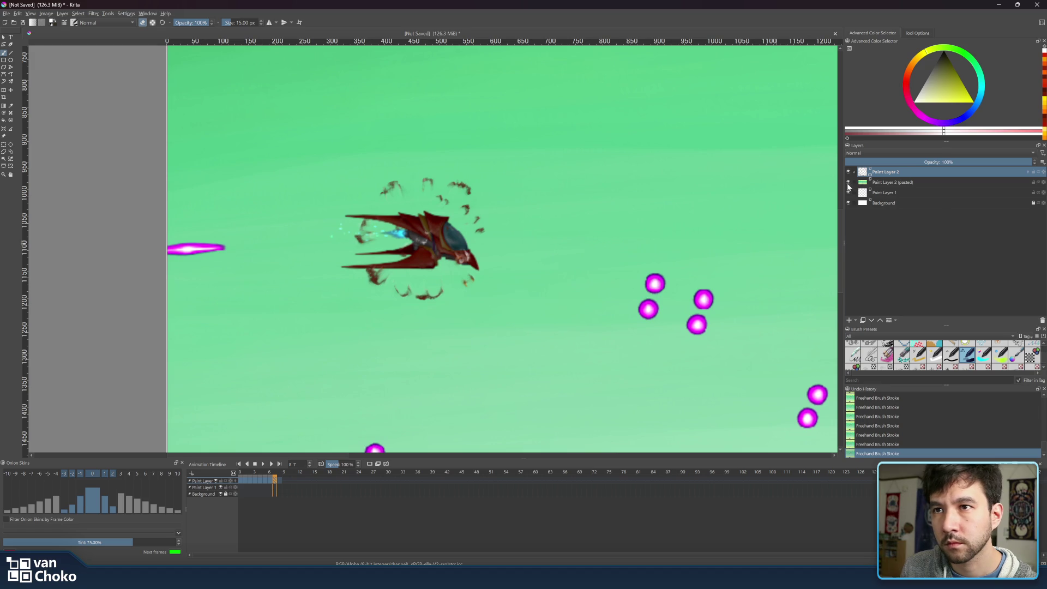
{"action": "left_click", "coordinate": [849, 182]}
{"action": "left_click", "coordinate": [849, 183]}
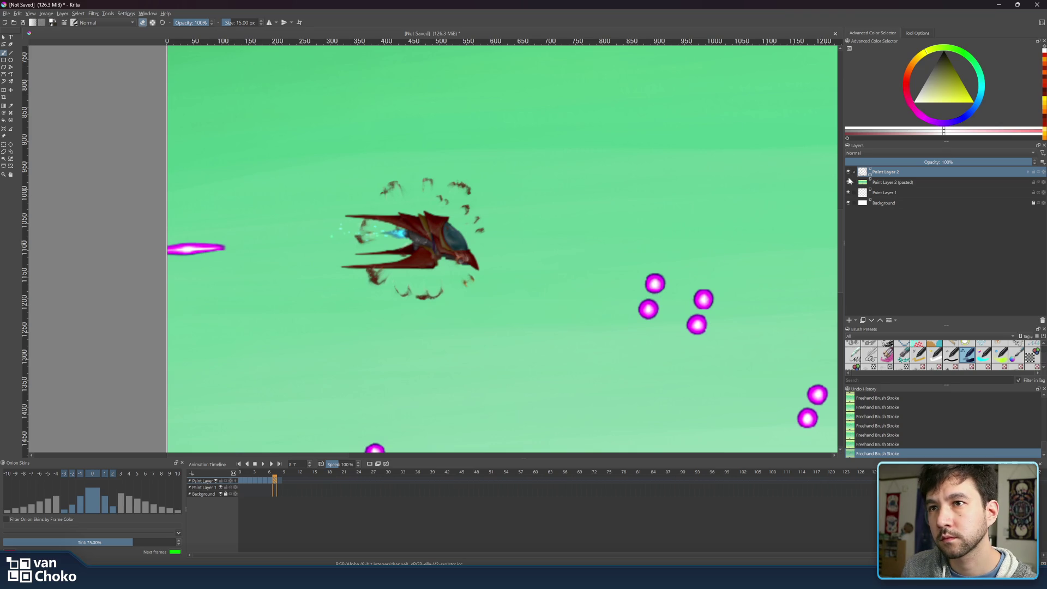
{"action": "left_click", "coordinate": [848, 183]}
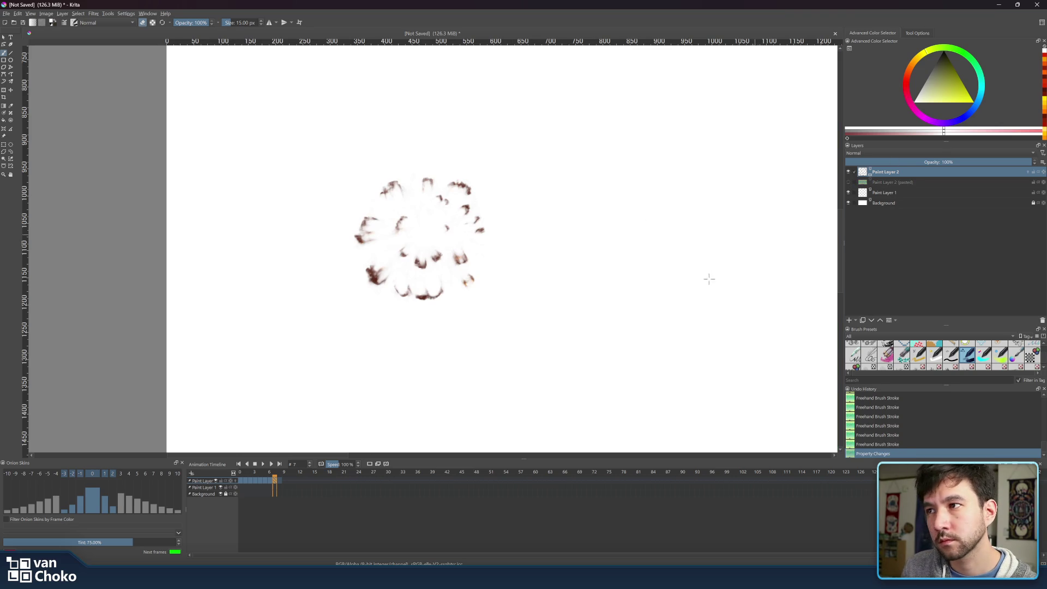
{"action": "left_click", "coordinate": [849, 183]}
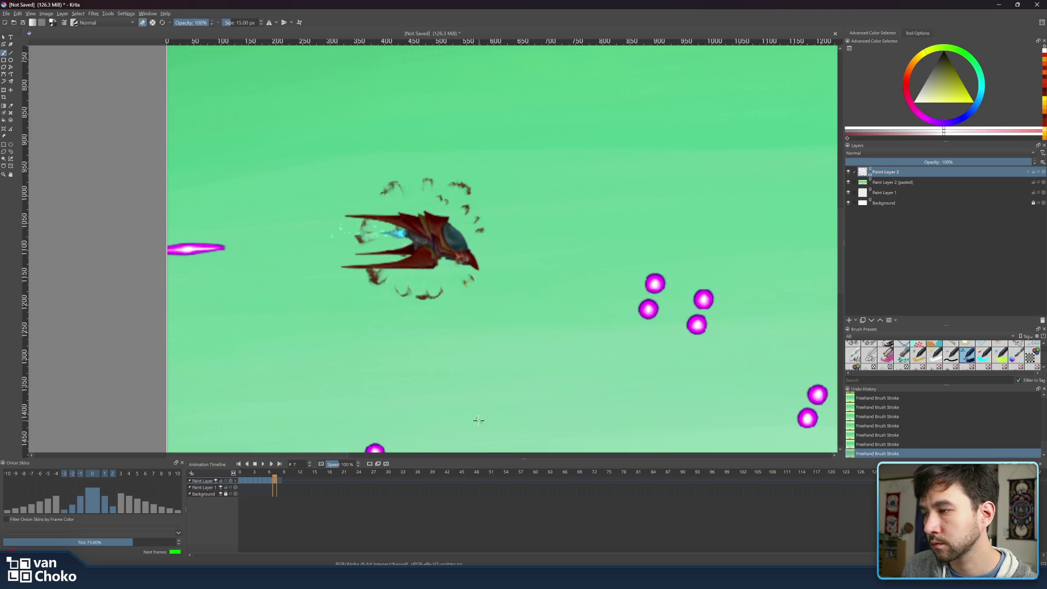
{"action": "left_click", "coordinate": [265, 465]}
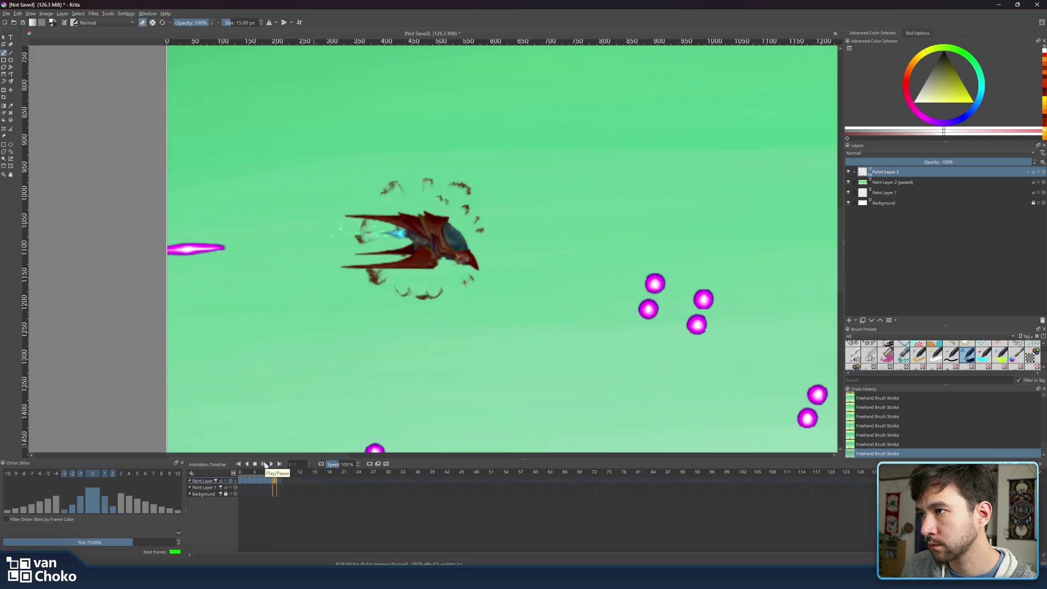
{"action": "left_click", "coordinate": [265, 464]}
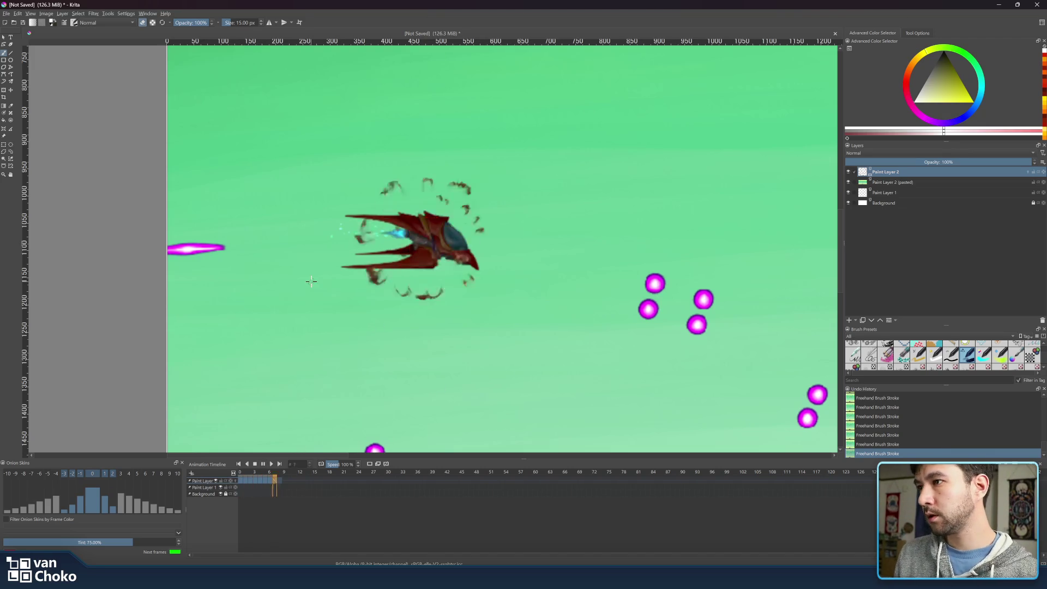
{"action": "scroll", "coordinate": [463, 322], "scroll_direction": "down", "scroll_amount": 10}
Zoom the canvas and bring up the Chrome window with explosion sprite references.
{"action": "scroll", "coordinate": [431, 248], "scroll_direction": "up", "scroll_amount": 8}
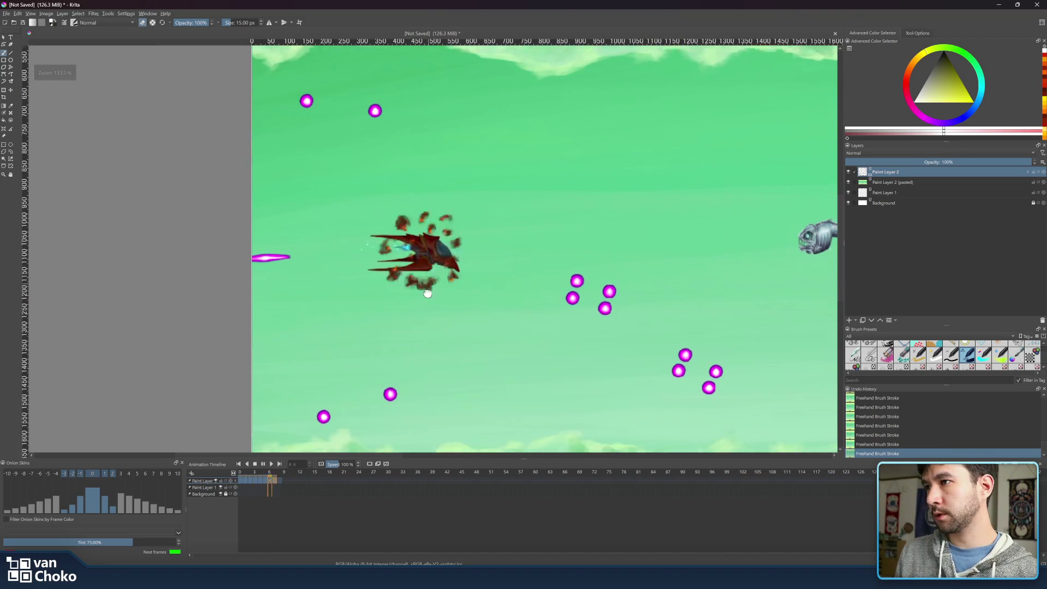
{"action": "scroll", "coordinate": [427, 288], "scroll_direction": "up", "scroll_amount": 1}
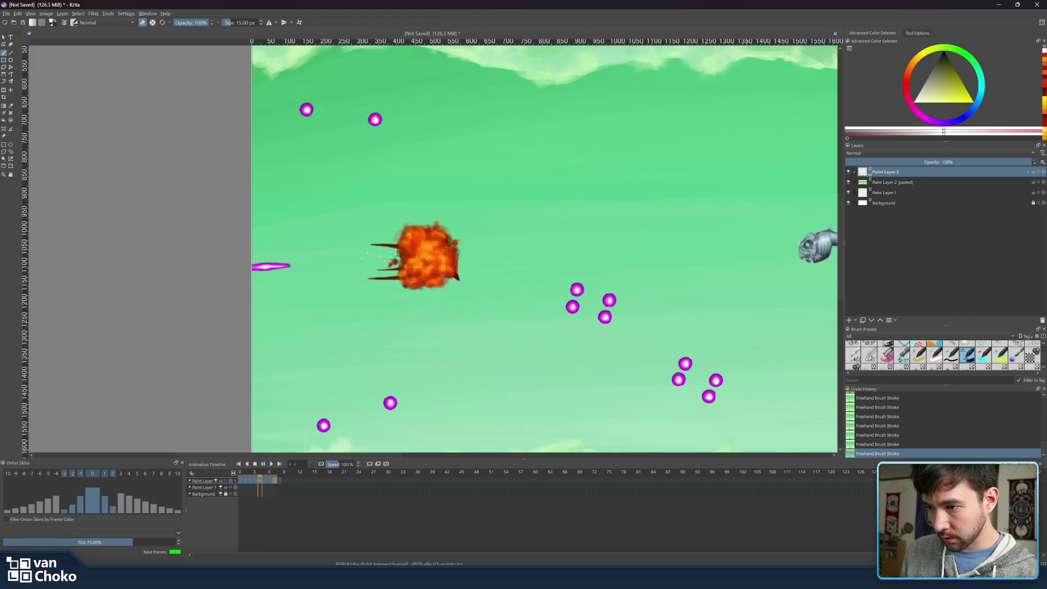
{"action": "mouse_move", "coordinate": [554, 577]}
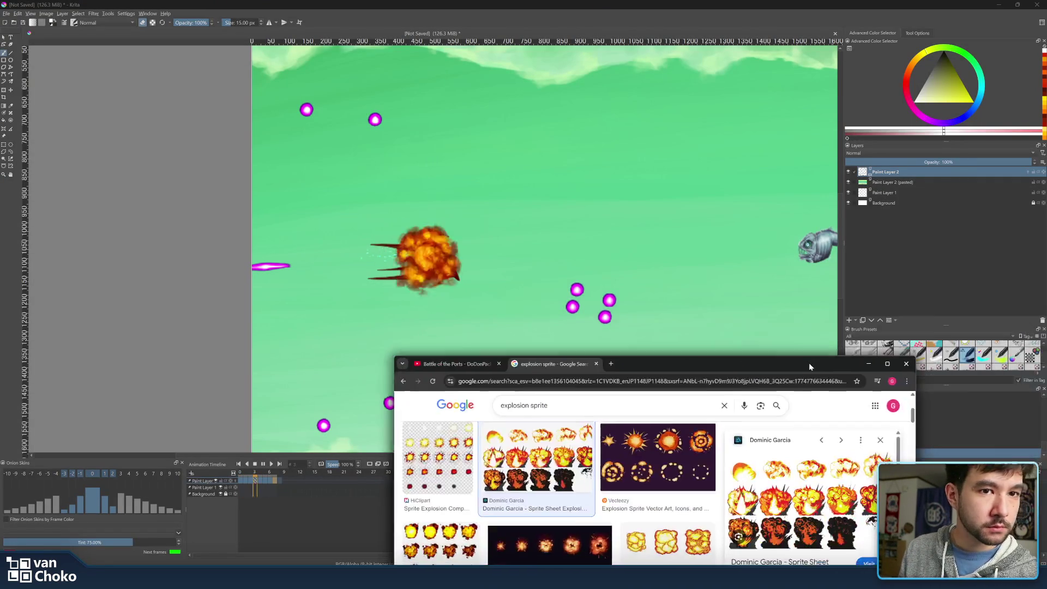
Change the Google Images query to 'fumee sprite' and search.
{"action": "left_click_drag", "start_coordinate": [809, 362], "coordinate": [849, 141]}
{"action": "double_click", "coordinate": [554, 183]}
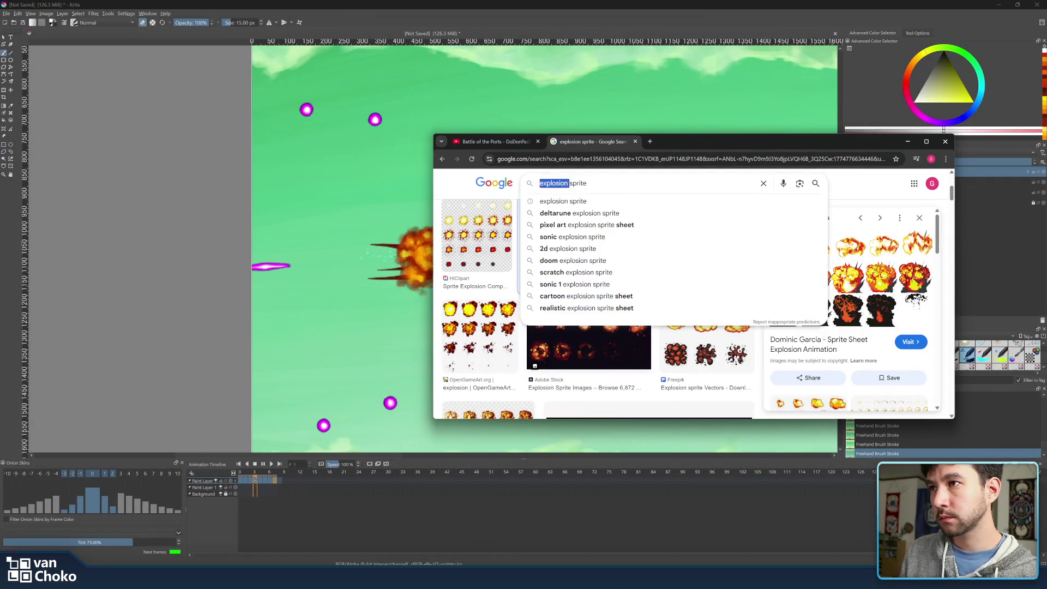
{"action": "type", "text": "ee"}
{"action": "key", "text": "Return"}
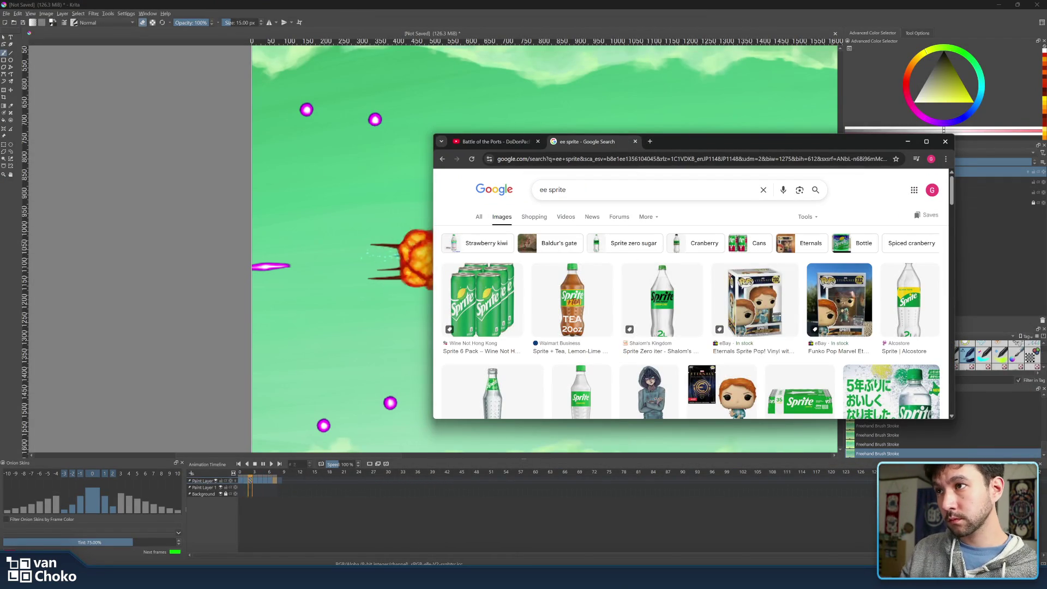
{"action": "left_click", "coordinate": [554, 188]}
{"action": "type", "text": "fum"}
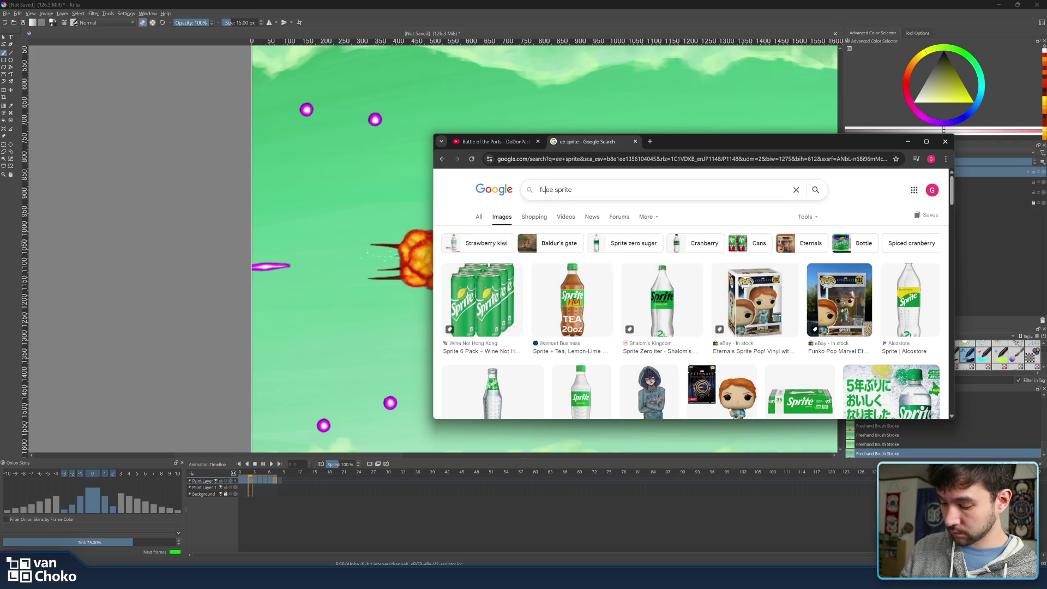
{"action": "key", "text": "Return"}
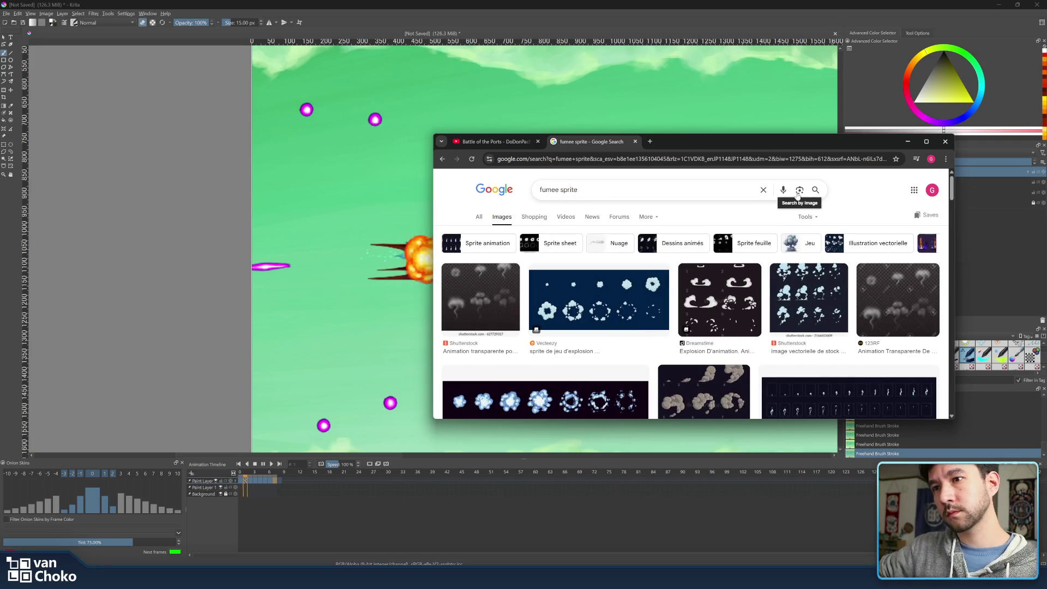
Scroll the results and preview the Alamy cartoon smoke sprite sheet.
{"action": "scroll", "coordinate": [624, 278], "scroll_direction": "down", "scroll_amount": 1}
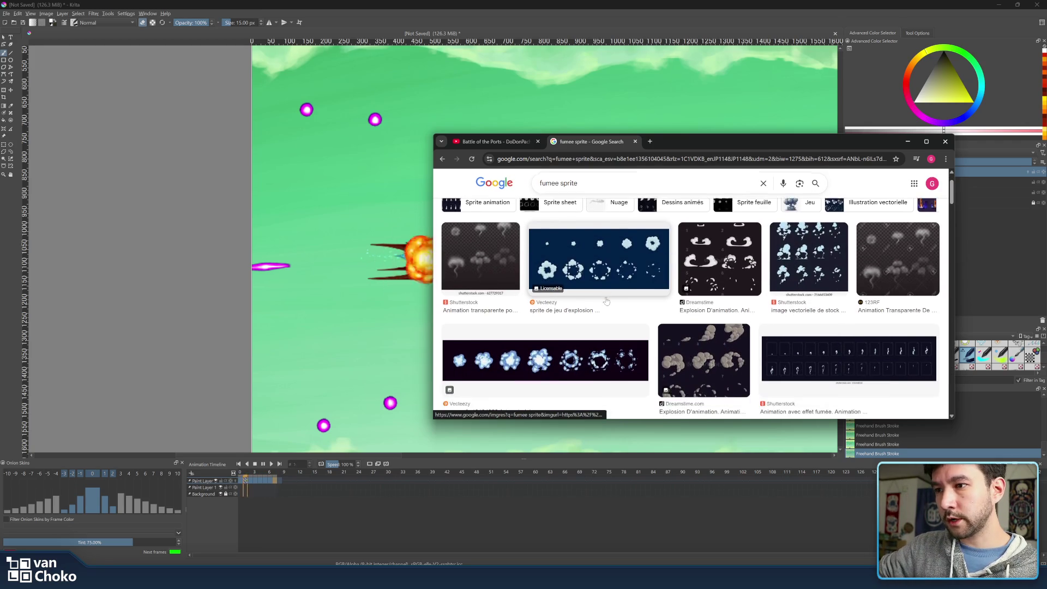
{"action": "scroll", "coordinate": [624, 277], "scroll_direction": "down", "scroll_amount": 1}
{"action": "scroll", "coordinate": [624, 278], "scroll_direction": "down", "scroll_amount": 1}
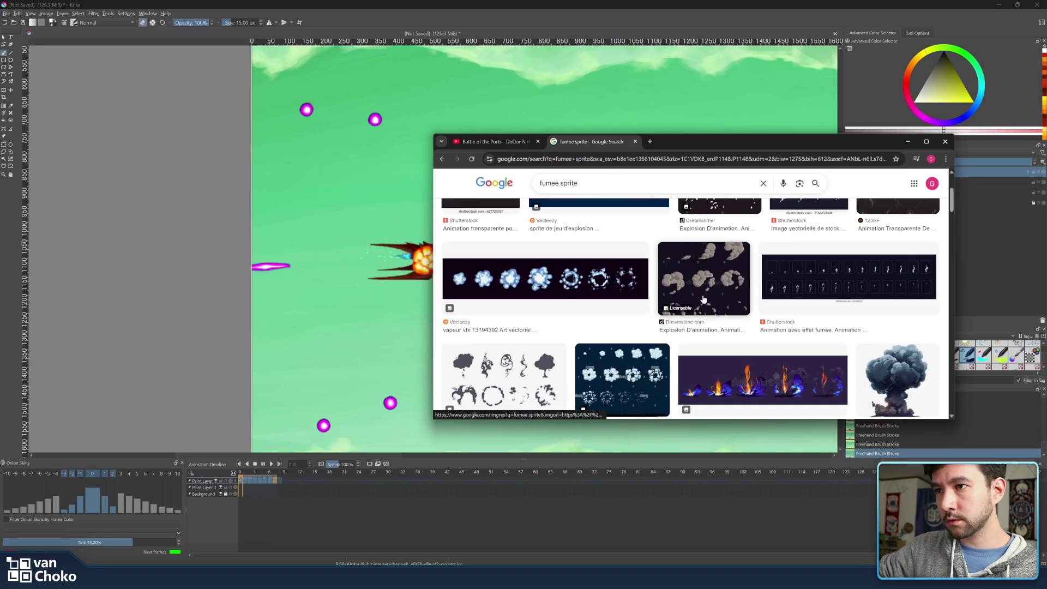
{"action": "scroll", "coordinate": [703, 299], "scroll_direction": "down", "scroll_amount": 1}
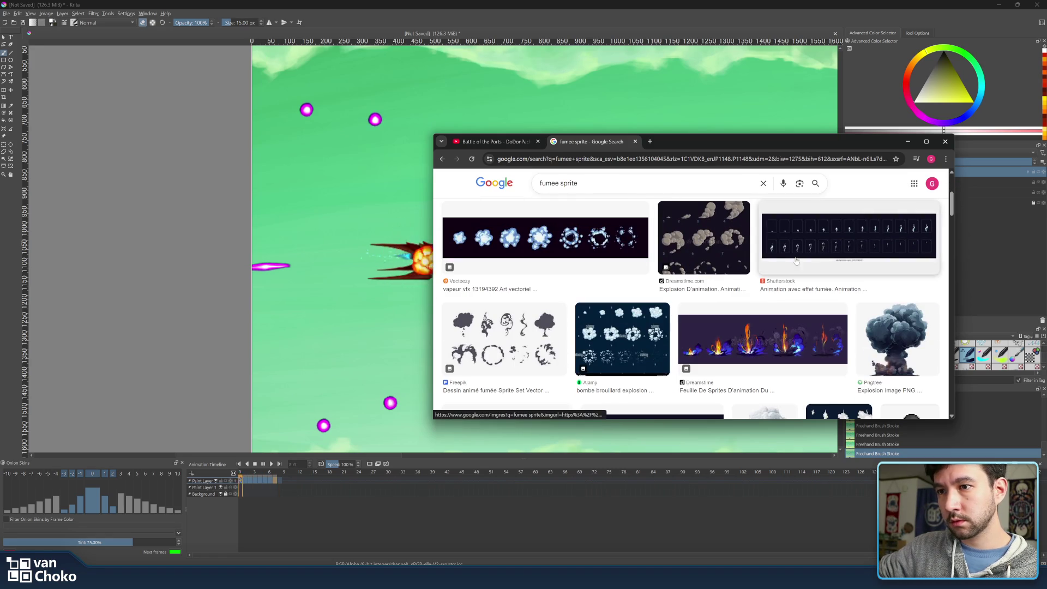
{"action": "left_click", "coordinate": [592, 339]}
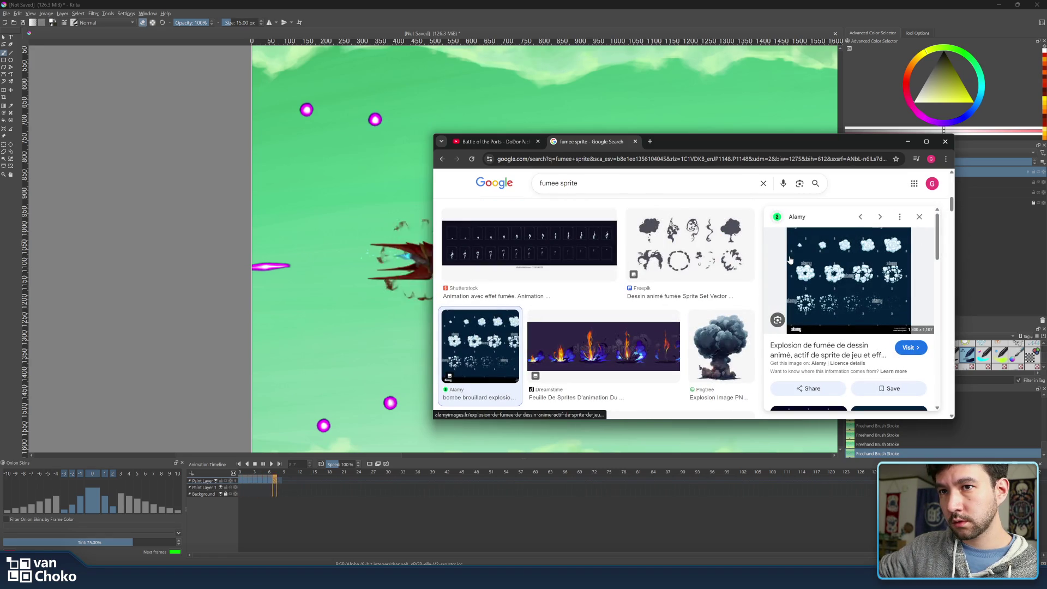
Preview the Alamy cartoon explosion sequence and the 123RF comic smoke sprite sheet.
{"action": "scroll", "coordinate": [791, 261], "scroll_direction": "down", "scroll_amount": 2}
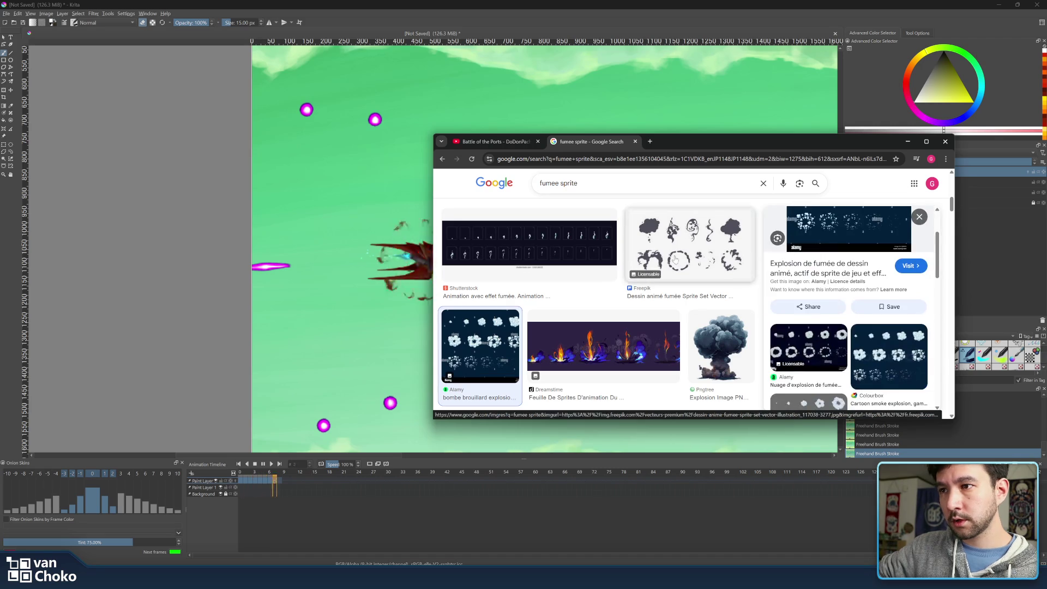
{"action": "scroll", "coordinate": [705, 259], "scroll_direction": "down", "scroll_amount": 3}
{"action": "scroll", "coordinate": [600, 286], "scroll_direction": "down", "scroll_amount": 2}
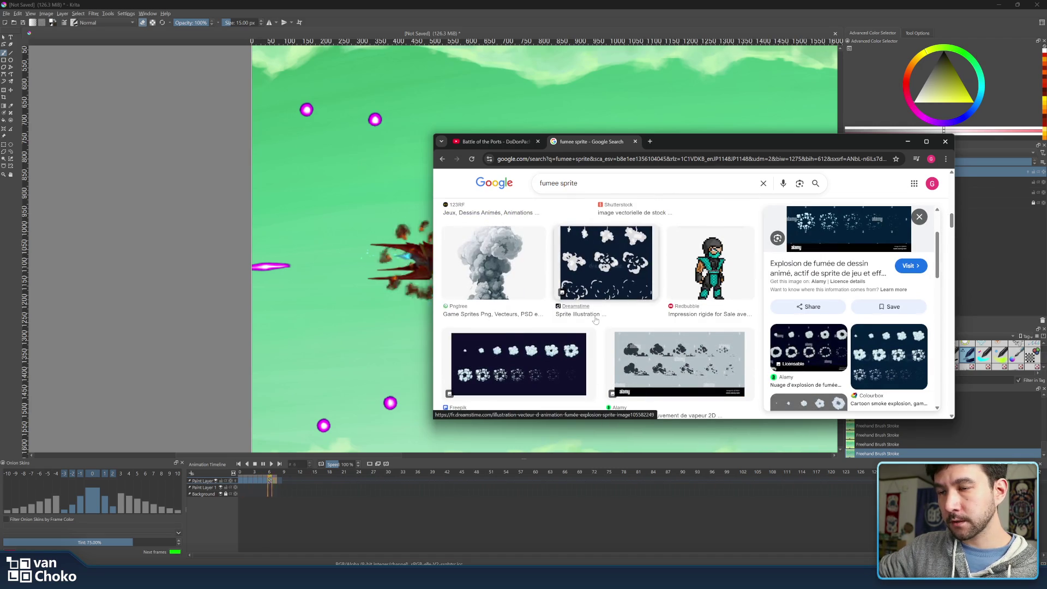
{"action": "scroll", "coordinate": [599, 287], "scroll_direction": "down", "scroll_amount": 2}
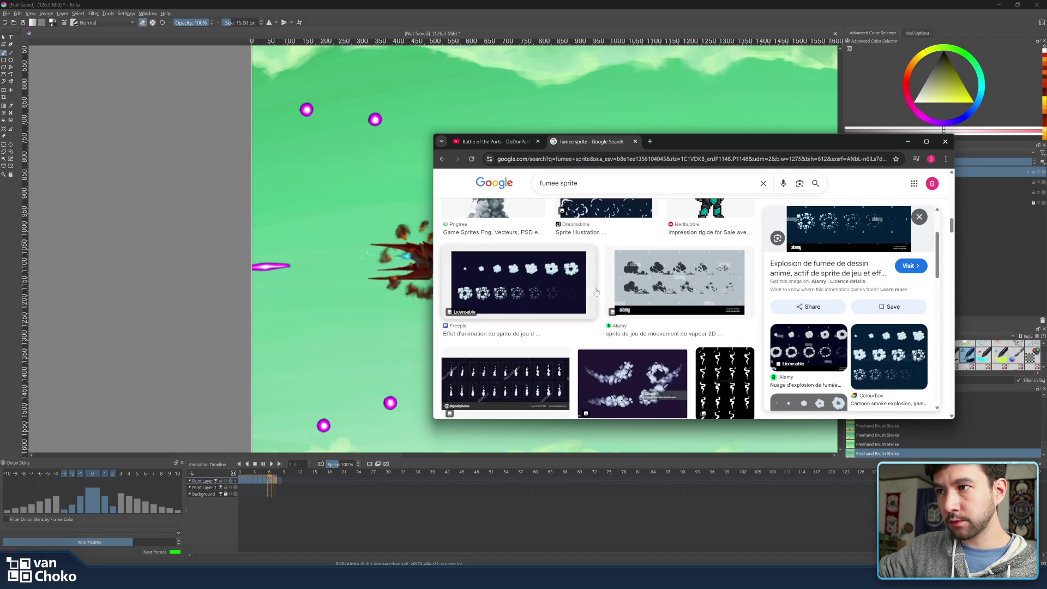
{"action": "scroll", "coordinate": [599, 287], "scroll_direction": "down", "scroll_amount": 3}
{"action": "scroll", "coordinate": [575, 289], "scroll_direction": "down", "scroll_amount": 5}
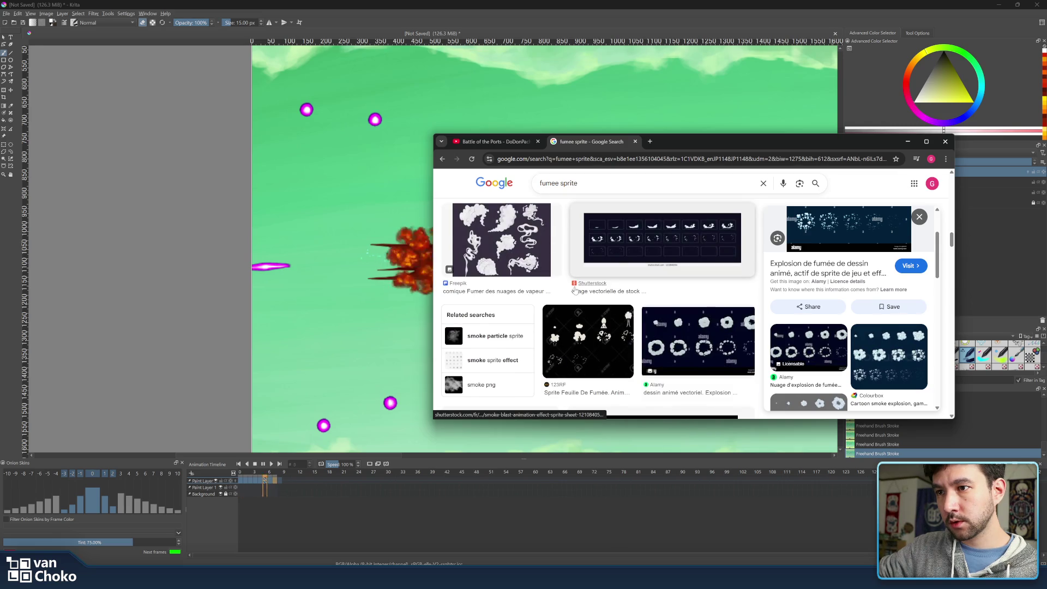
{"action": "scroll", "coordinate": [578, 290], "scroll_direction": "down", "scroll_amount": 5}
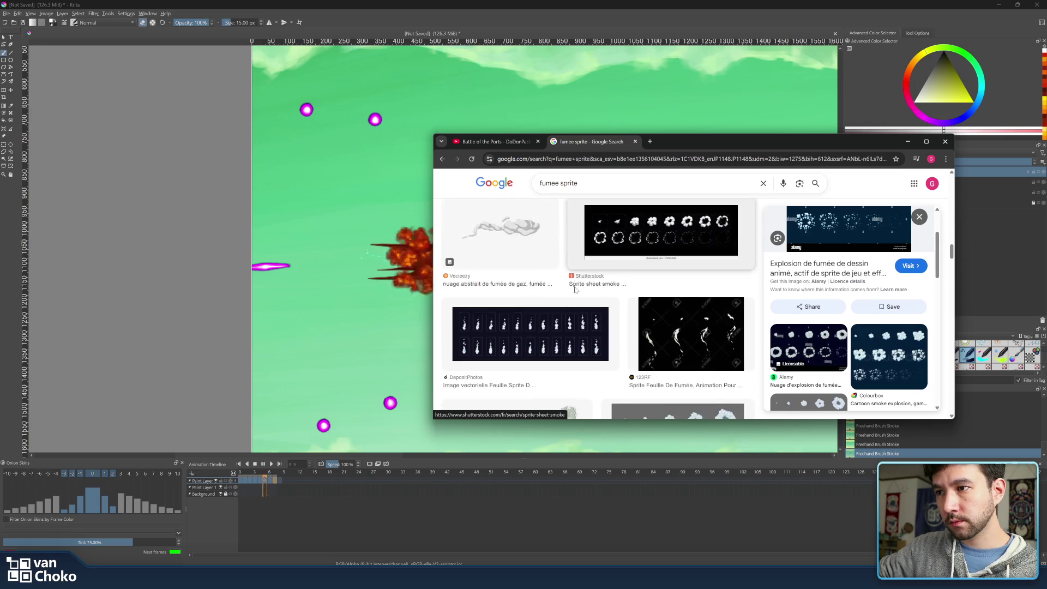
{"action": "scroll", "coordinate": [596, 292], "scroll_direction": "down", "scroll_amount": 4}
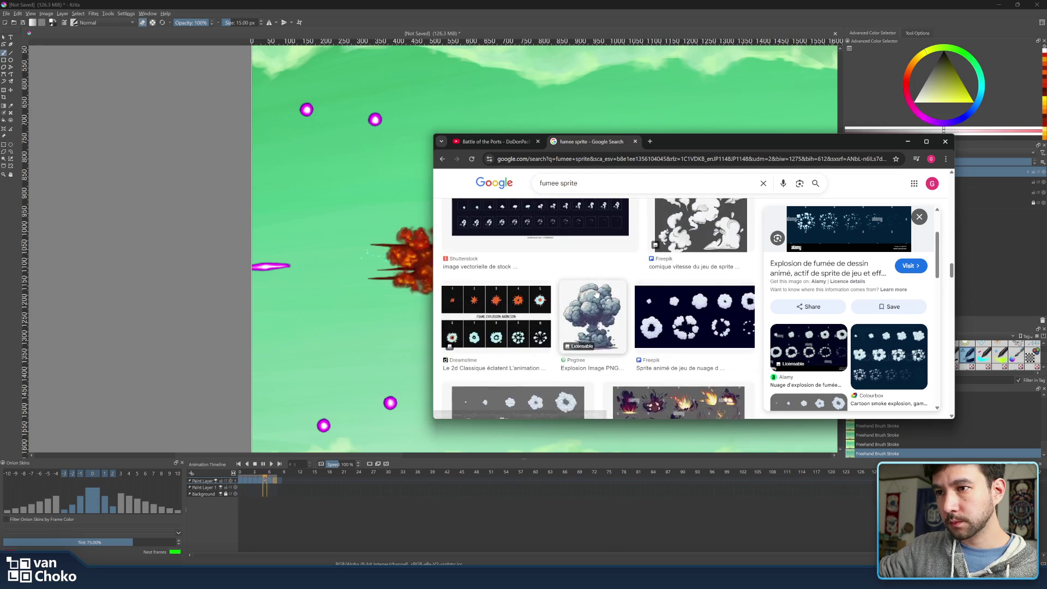
{"action": "scroll", "coordinate": [596, 293], "scroll_direction": "down", "scroll_amount": 4}
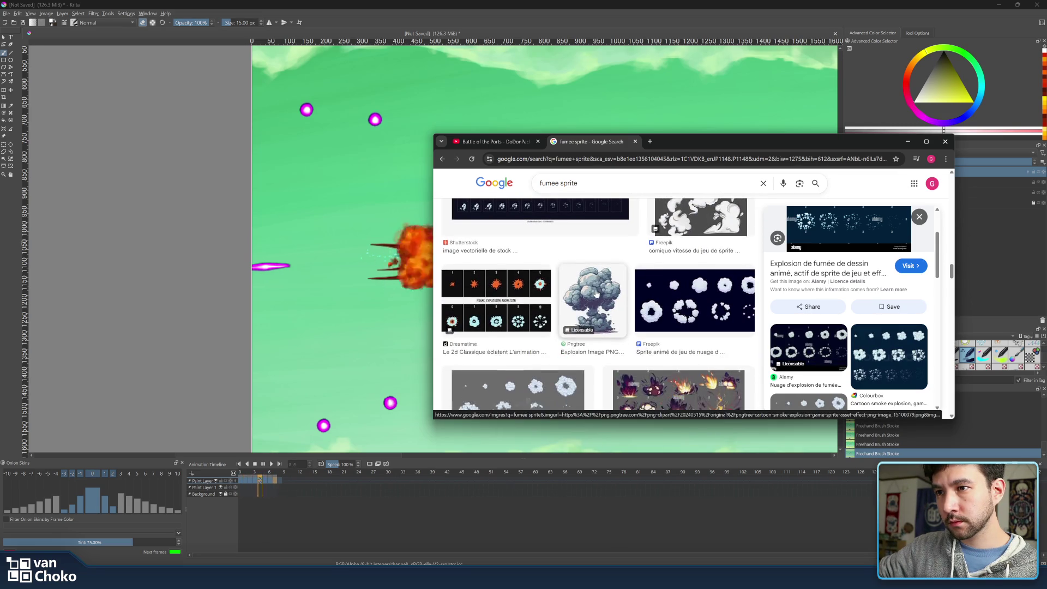
{"action": "scroll", "coordinate": [596, 293], "scroll_direction": "down", "scroll_amount": 3}
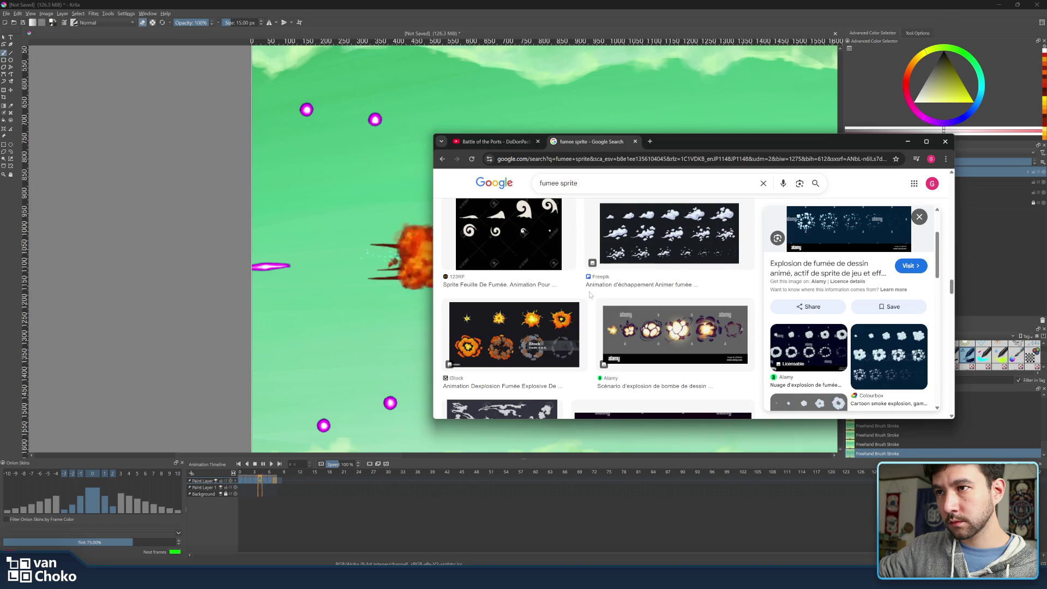
{"action": "scroll", "coordinate": [590, 294], "scroll_direction": "down", "scroll_amount": 4}
{"action": "scroll", "coordinate": [590, 294], "scroll_direction": "up", "scroll_amount": 3}
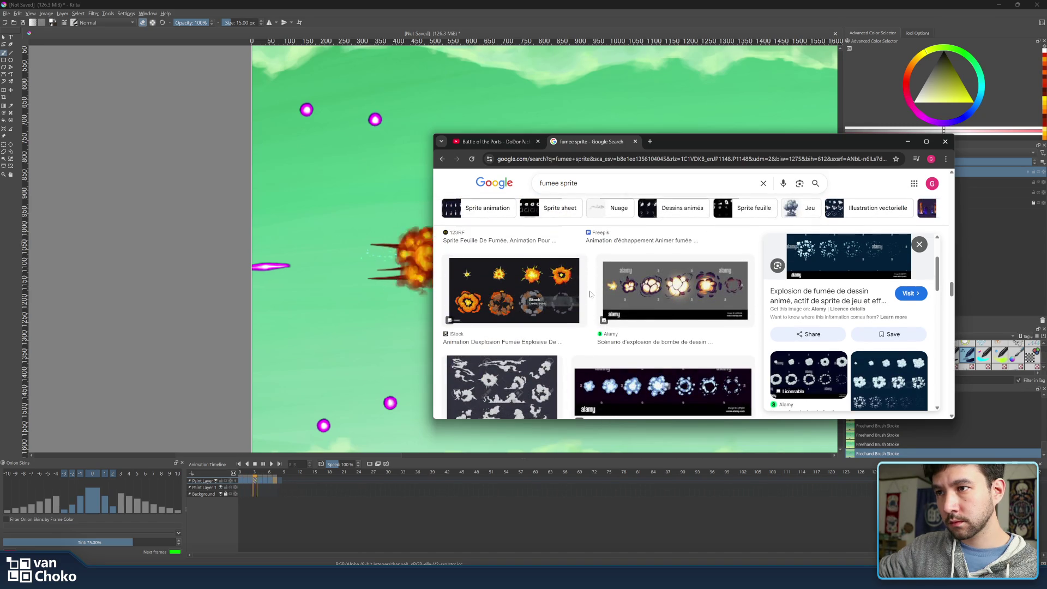
{"action": "left_click", "coordinate": [650, 293]}
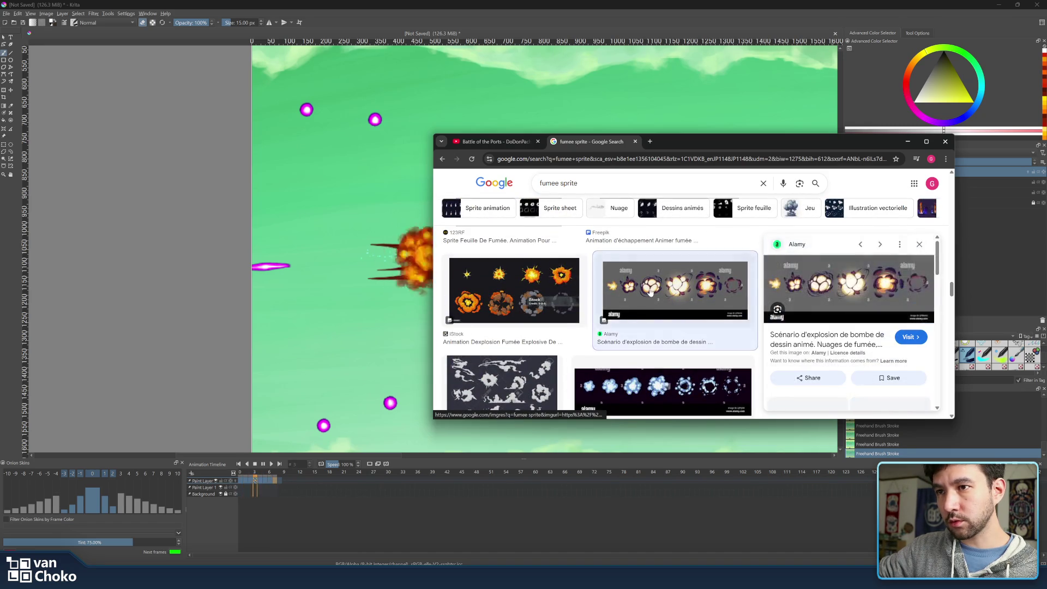
{"action": "scroll", "coordinate": [632, 294], "scroll_direction": "down", "scroll_amount": 5}
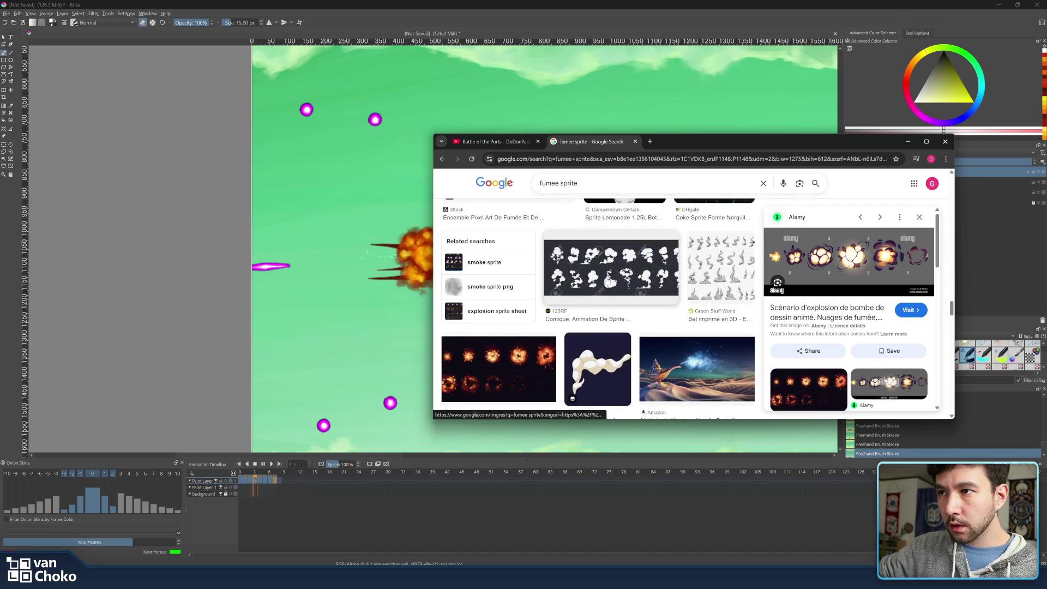
{"action": "scroll", "coordinate": [616, 294], "scroll_direction": "up", "scroll_amount": 1}
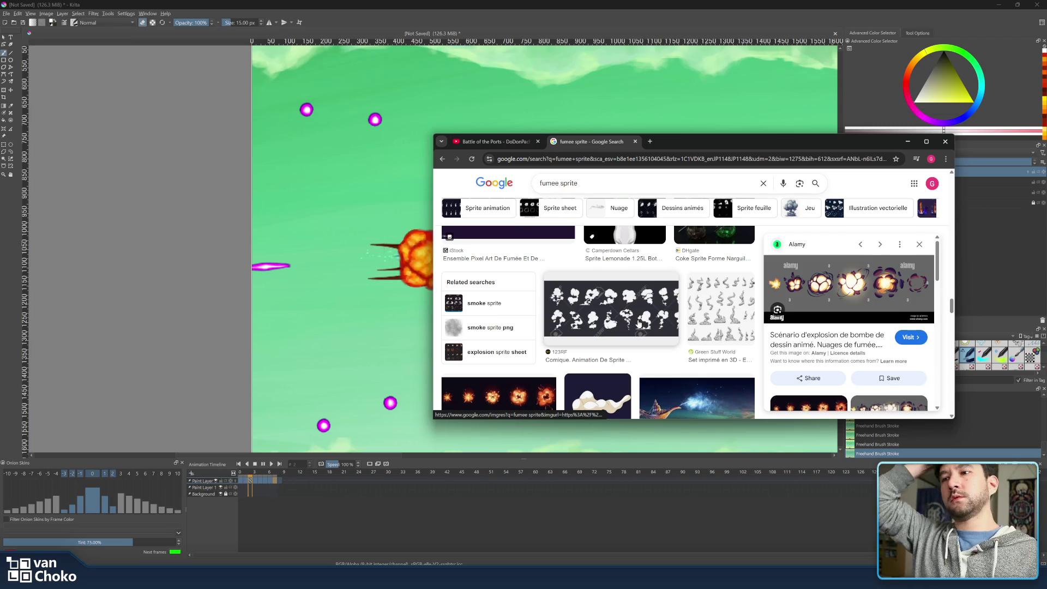
{"action": "left_click", "coordinate": [639, 321]}
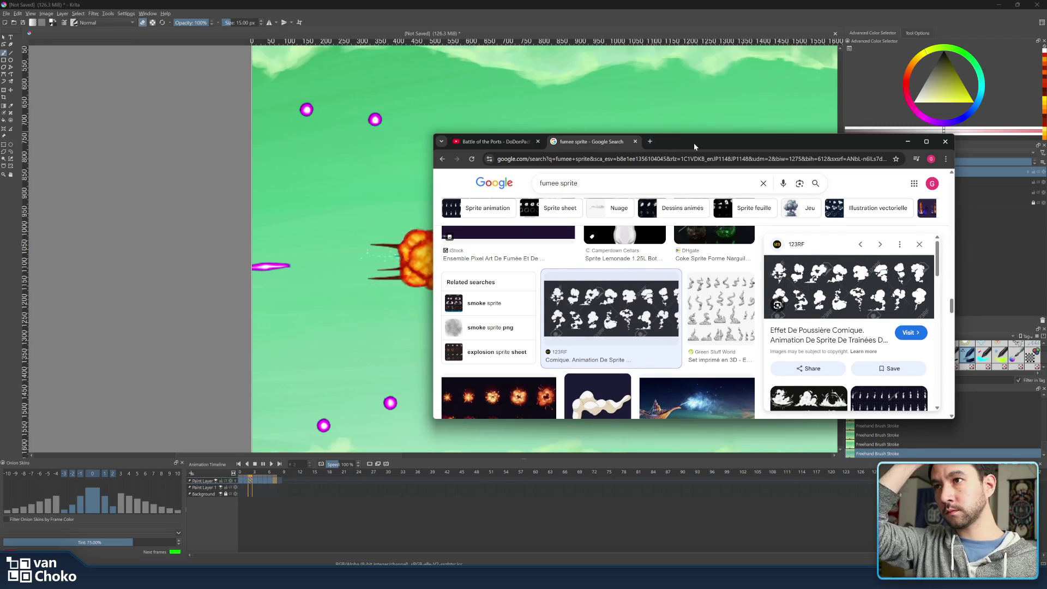
Minimise Chrome, hide the Paint Layer 2 explosion, and select Paint Layer 2 (pasted).
{"action": "left_click", "coordinate": [908, 142]}
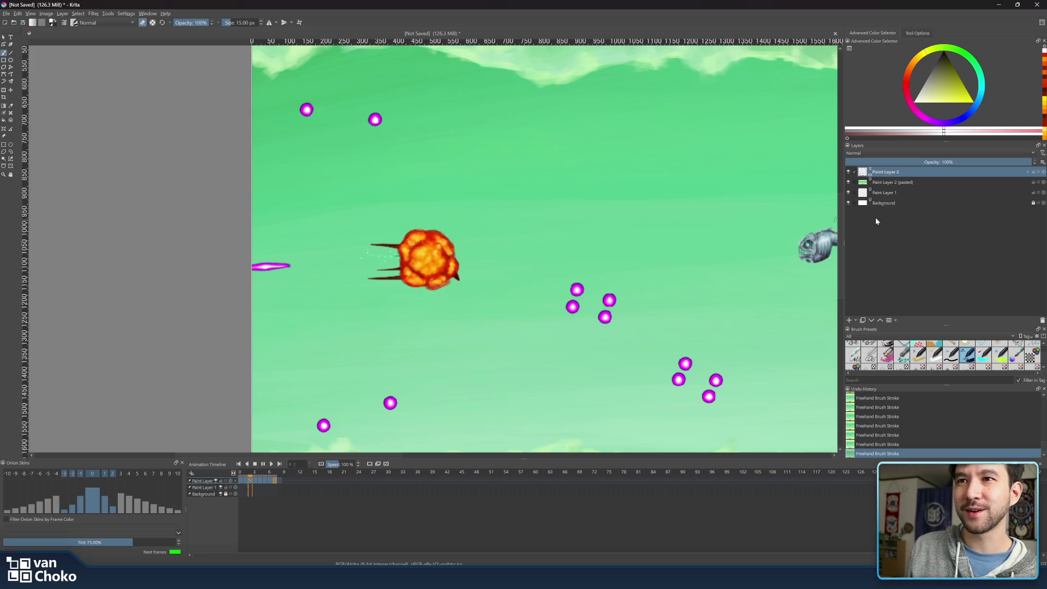
{"action": "left_click", "coordinate": [849, 172]}
{"action": "left_click", "coordinate": [884, 183]}
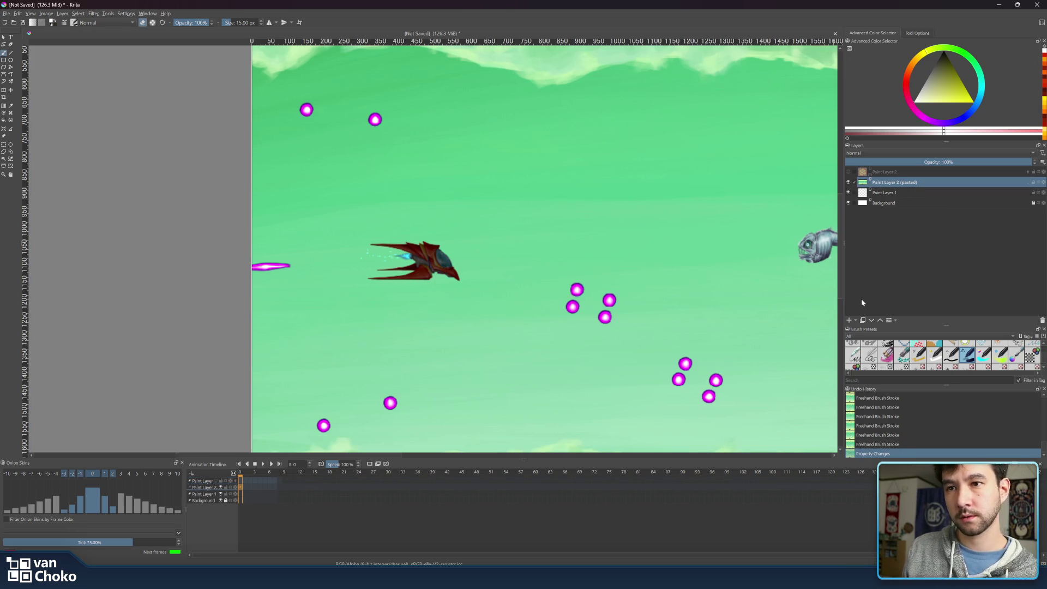
Add Paint Layer 3, re-show the explosion, and set a near-black colour with a bigger brush.
{"action": "left_click", "coordinate": [850, 320]}
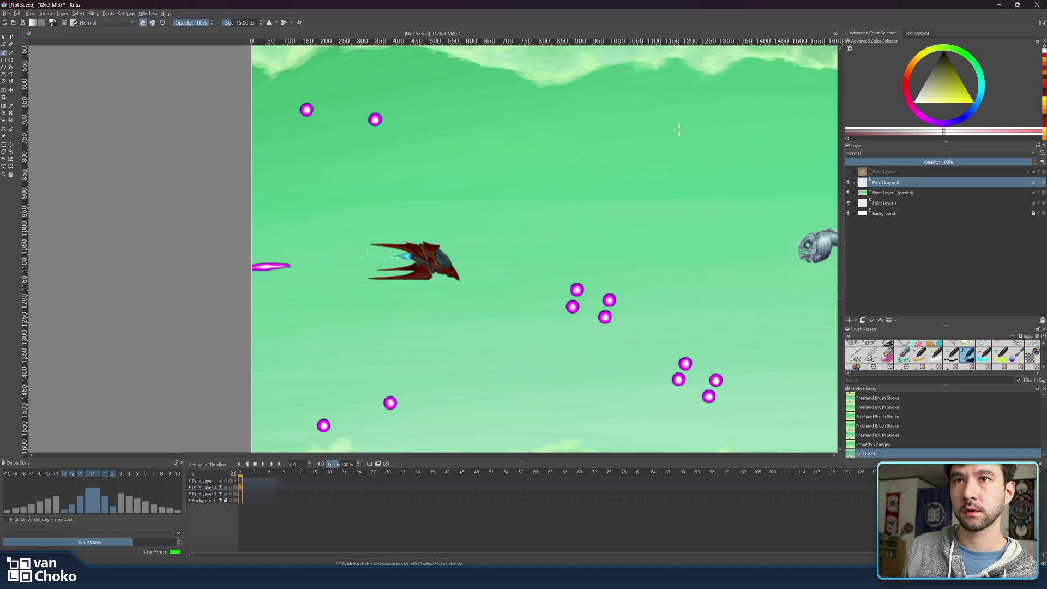
{"action": "left_click", "coordinate": [849, 172]}
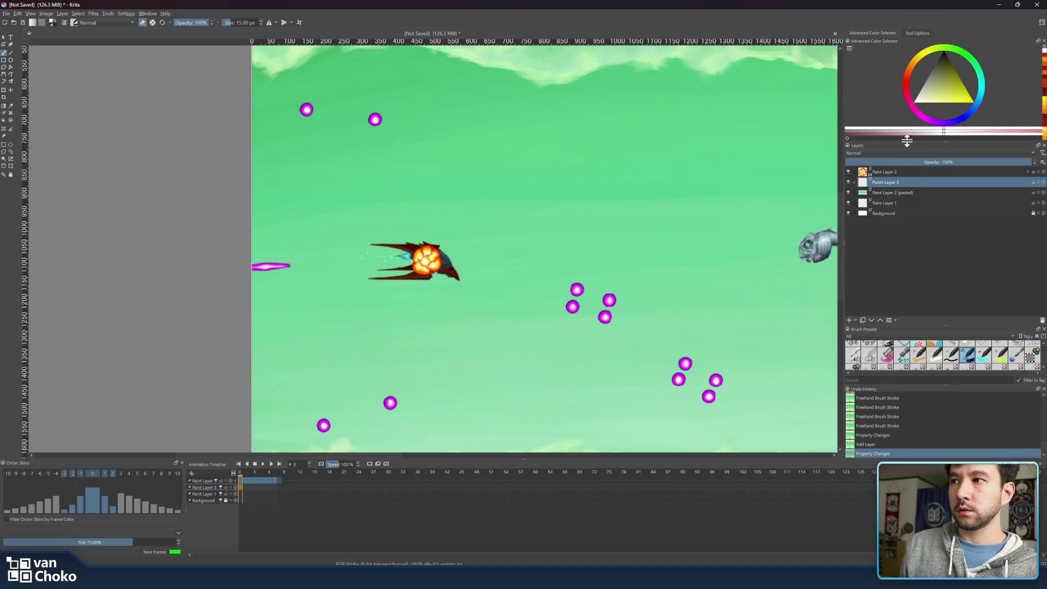
{"action": "mouse_move", "coordinate": [938, 88]}
{"action": "left_mouse_down"}
{"action": "mouse_move", "coordinate": [941, 58]}
{"action": "mouse_move", "coordinate": [924, 66]}
{"action": "left_mouse_up"}
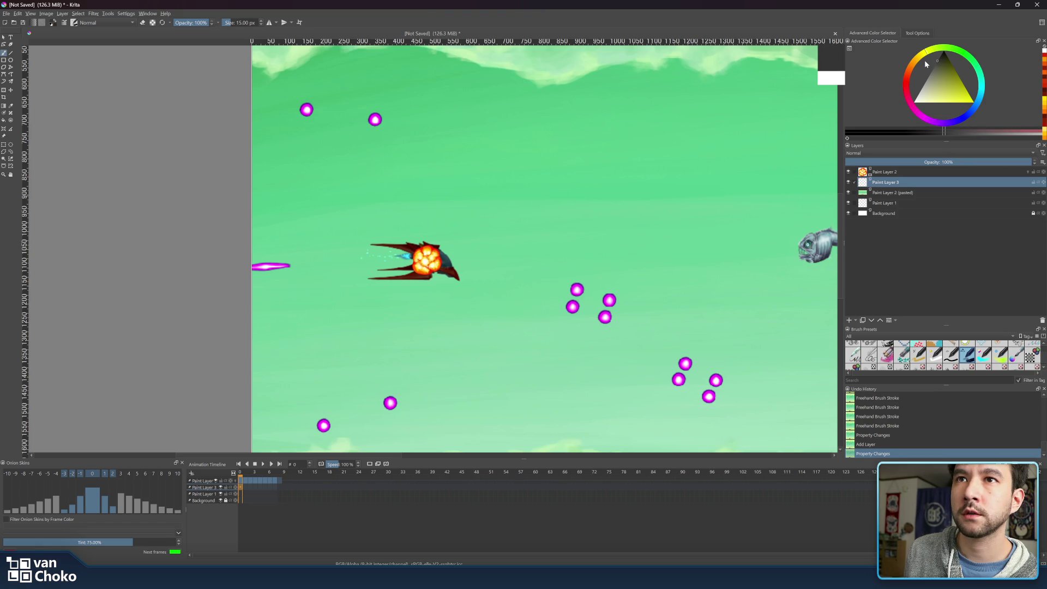
{"action": "left_click_drag", "start_coordinate": [438, 261], "coordinate": [443, 260], "text": "shift"}
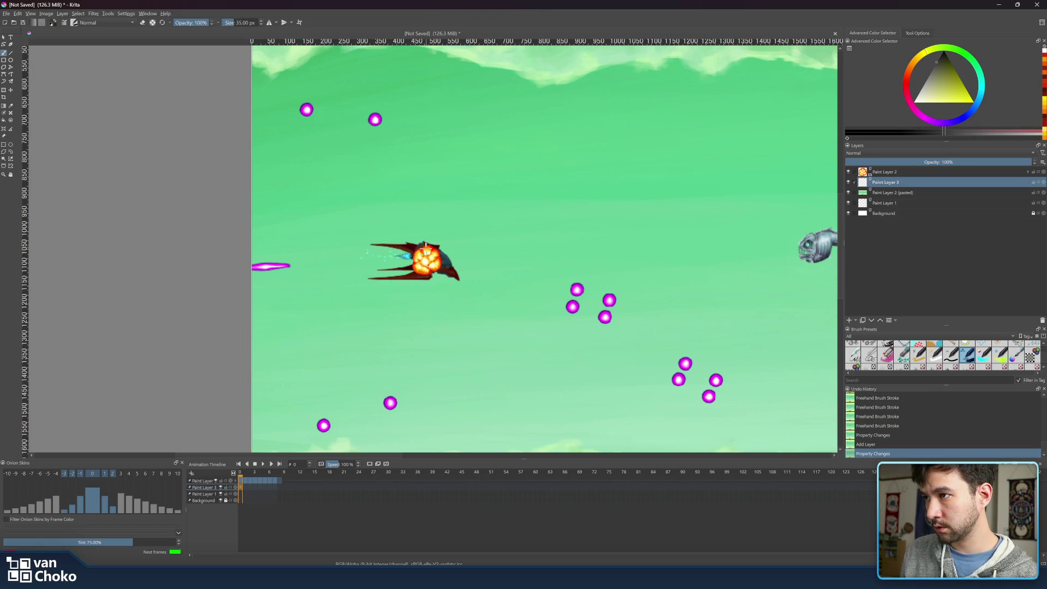
Dab dark paint over the ship, then hide the orange explosion layer.
{"action": "mouse_move", "coordinate": [418, 247]}
{"action": "left_mouse_down"}
{"action": "mouse_move", "coordinate": [420, 268]}
{"action": "mouse_move", "coordinate": [432, 258]}
{"action": "left_mouse_up"}
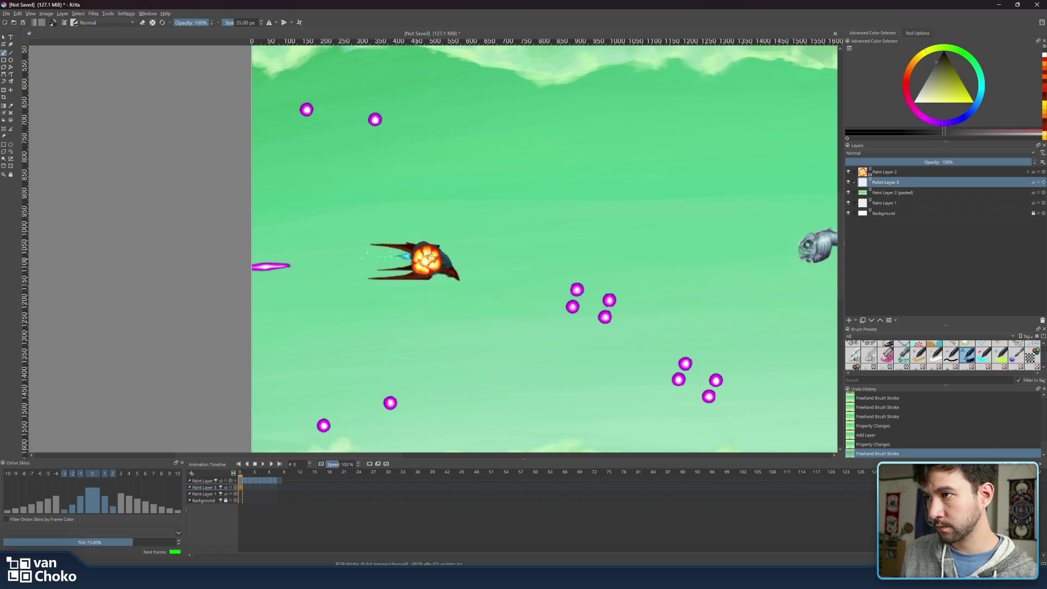
{"action": "left_click", "coordinate": [436, 249]}
{"action": "left_click", "coordinate": [435, 252]}
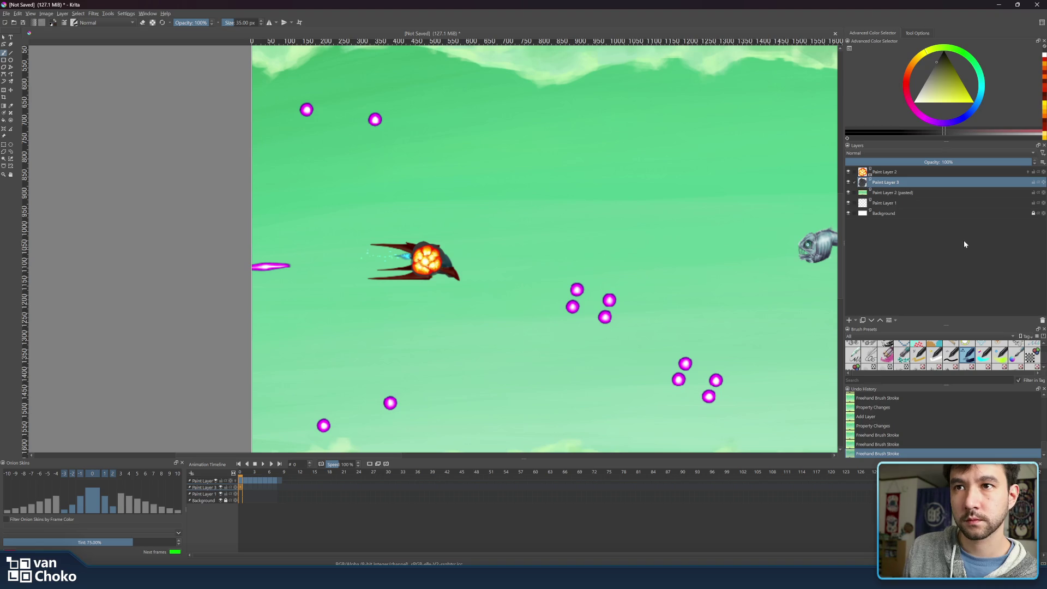
{"action": "left_click", "coordinate": [848, 172]}
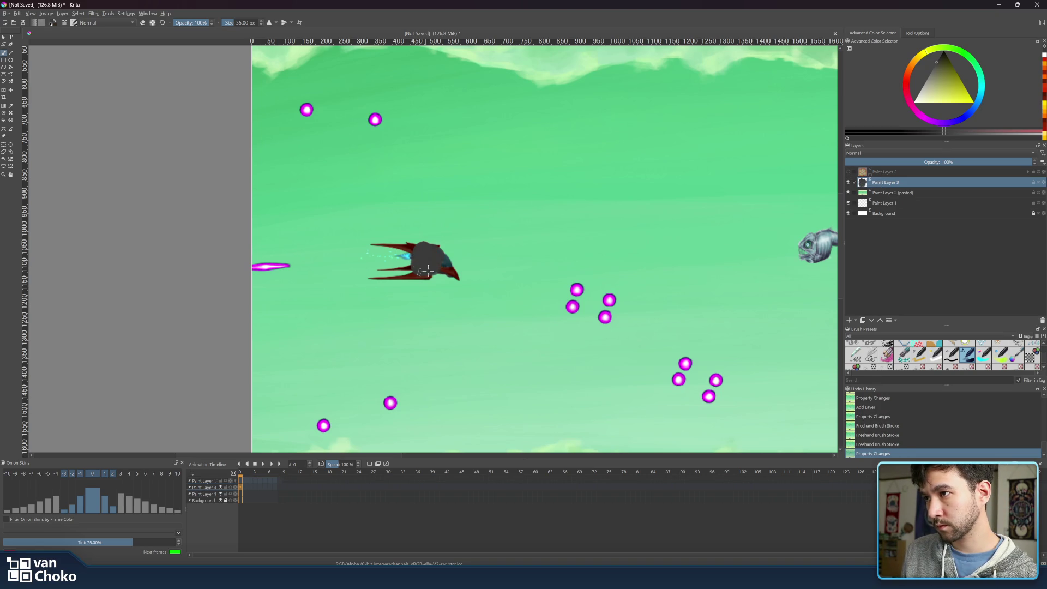
Paint the dark smoke blob over the ship, then pick a shading grey and resize the brush between 20 and 38 px.
{"action": "left_click_drag", "start_coordinate": [426, 271], "coordinate": [441, 254]}
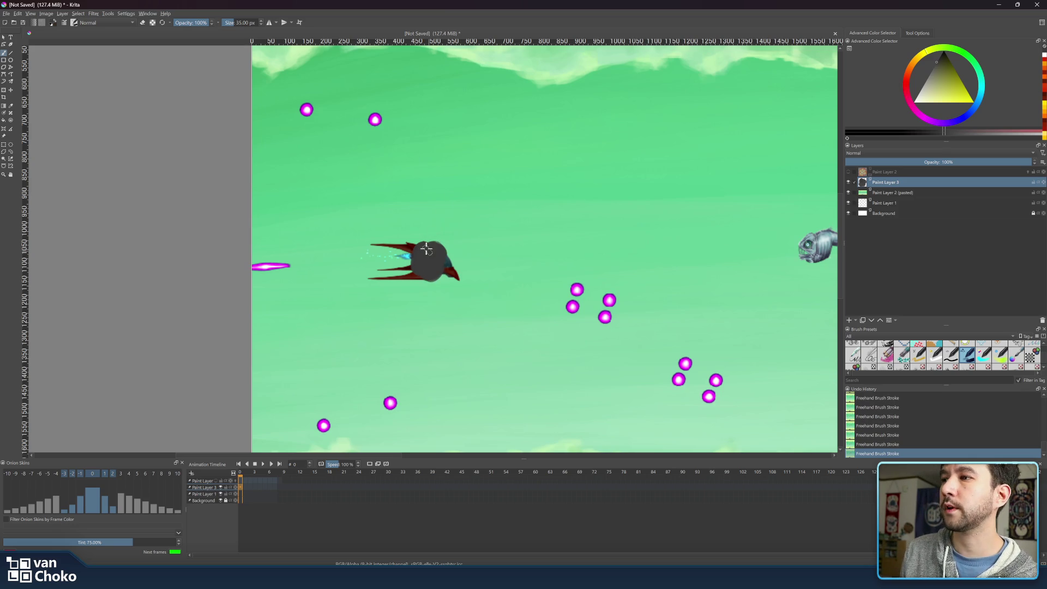
{"action": "mouse_move", "coordinate": [415, 243]}
{"action": "left_mouse_down"}
{"action": "mouse_move", "coordinate": [428, 253]}
{"action": "mouse_move", "coordinate": [415, 256]}
{"action": "mouse_move", "coordinate": [449, 250]}
{"action": "mouse_move", "coordinate": [443, 260]}
{"action": "left_mouse_up"}
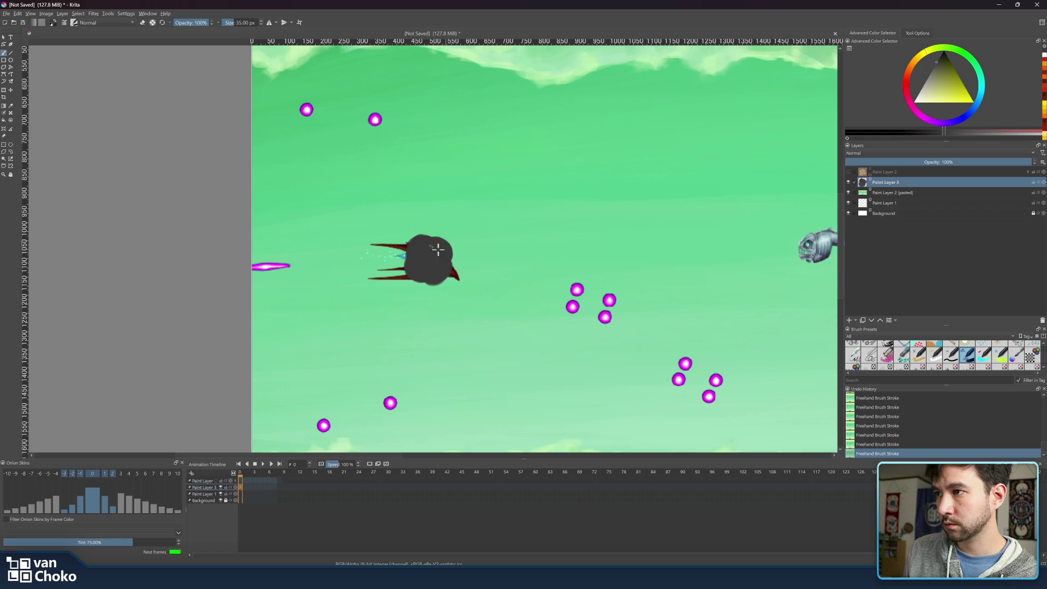
{"action": "left_click", "coordinate": [933, 67]}
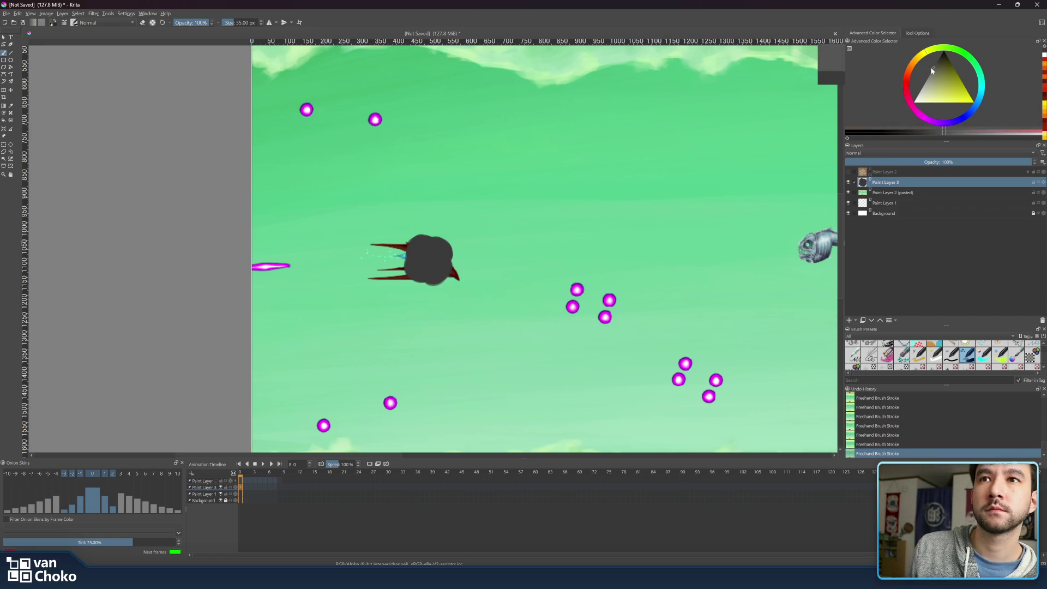
{"action": "left_click", "coordinate": [927, 68]}
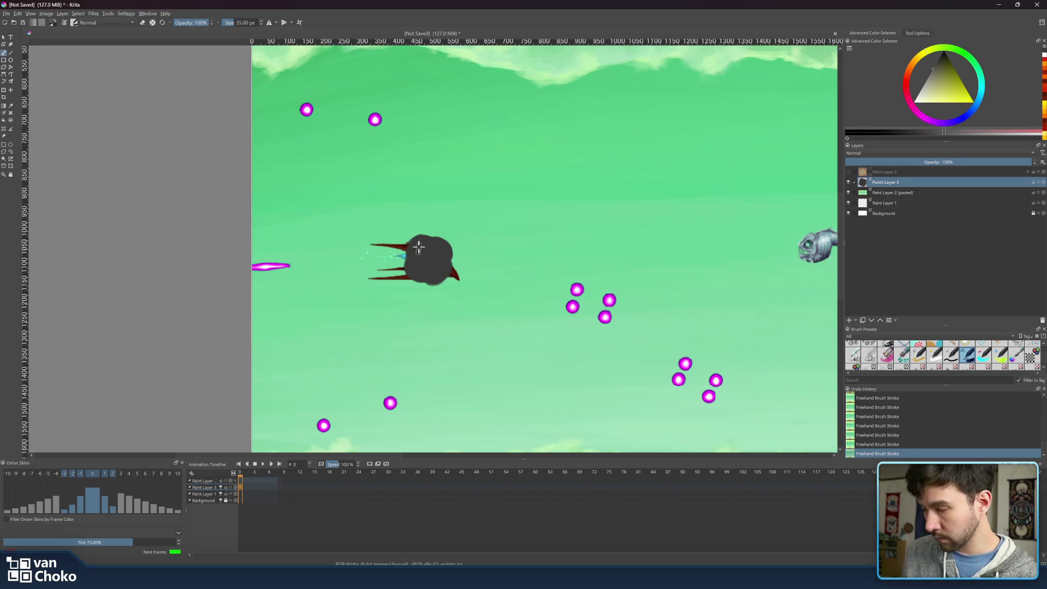
{"action": "key", "text": "bracketleft"}
{"action": "key", "text": "bracketleft"}
{"action": "key", "text": "bracketleft"}
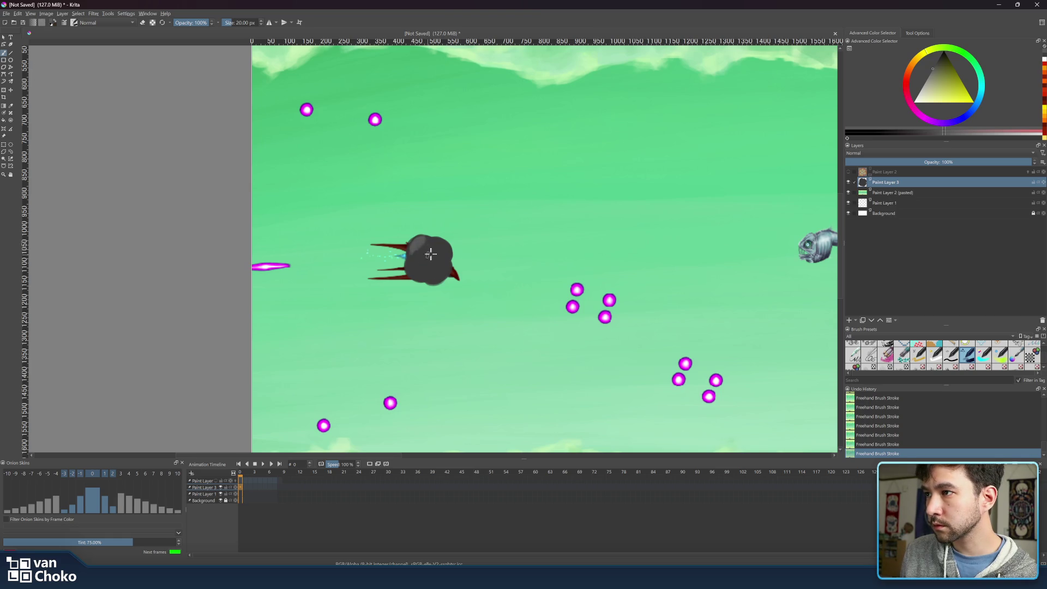
{"action": "key", "text": "bracketright"}
{"action": "key", "text": "bracketright"}
{"action": "key", "text": "bracketright"}
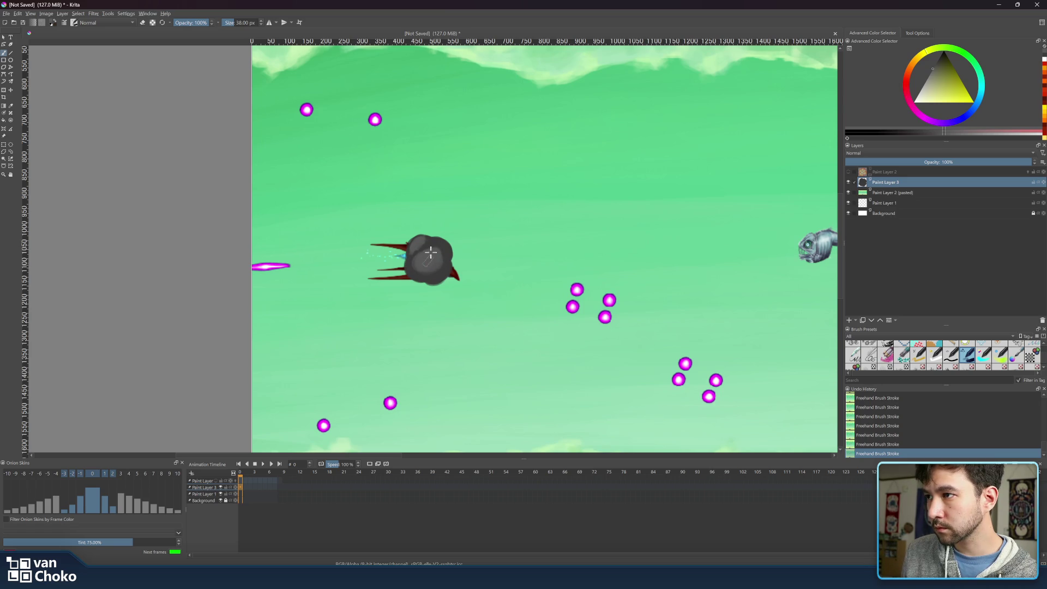
{"action": "key", "text": "bracketleft"}
{"action": "key", "text": "bracketleft"}
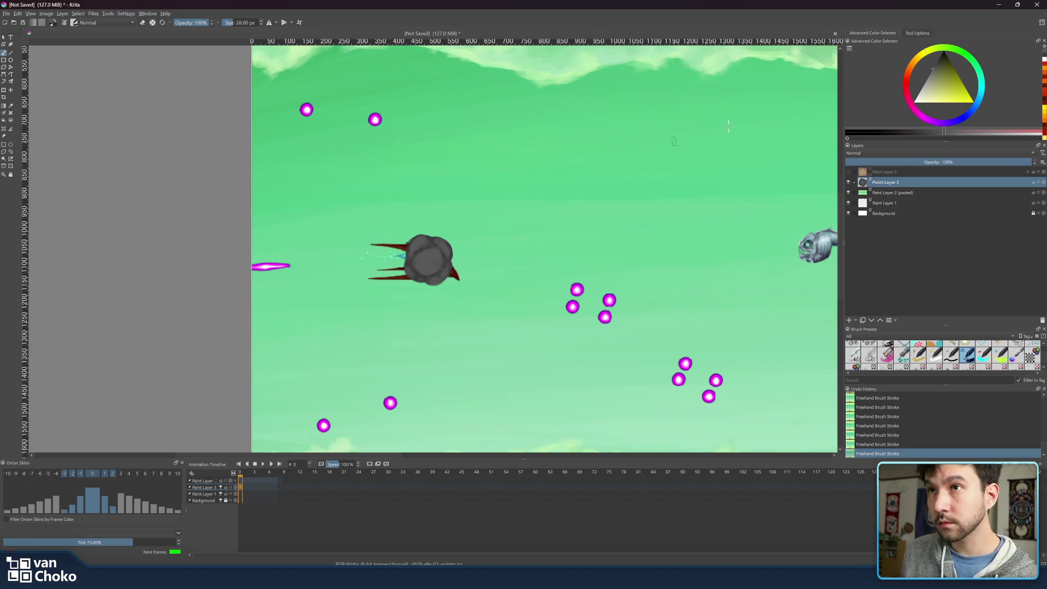
Pick a lighter grey and dab shading onto the smoke, resizing the brush to 22 px.
{"action": "left_click", "coordinate": [929, 76]}
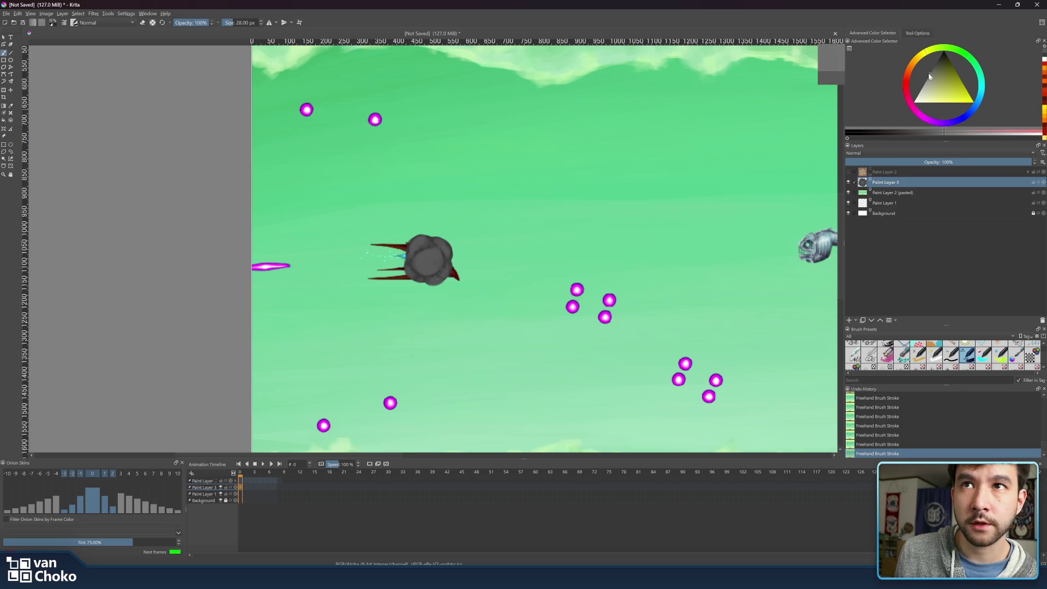
{"action": "mouse_move", "coordinate": [421, 240]}
{"action": "left_mouse_down"}
{"action": "mouse_move", "coordinate": [408, 256]}
{"action": "mouse_move", "coordinate": [427, 242]}
{"action": "left_mouse_up"}
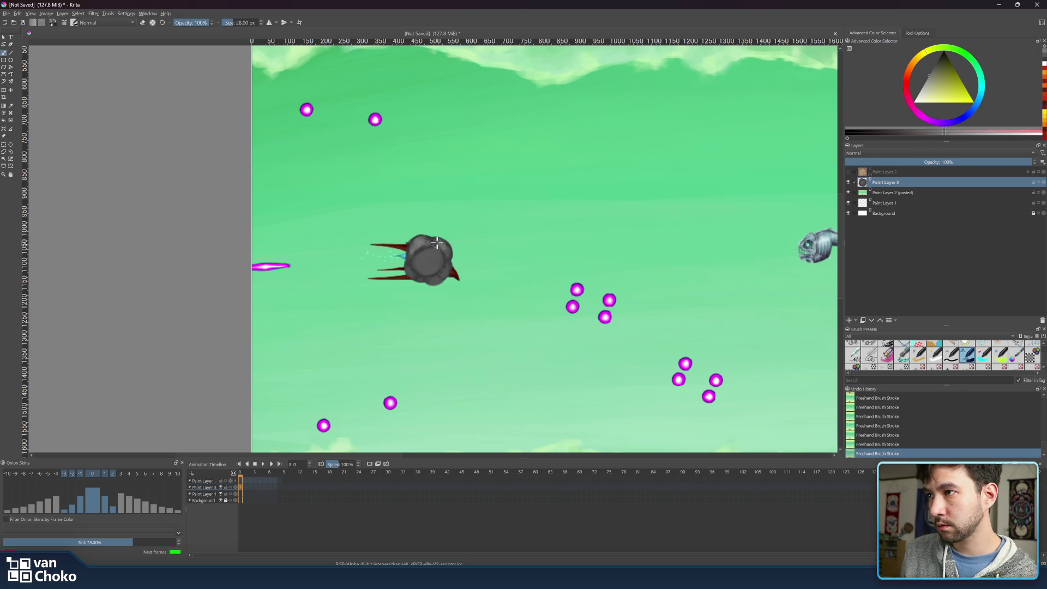
{"action": "key", "text": "bracketright"}
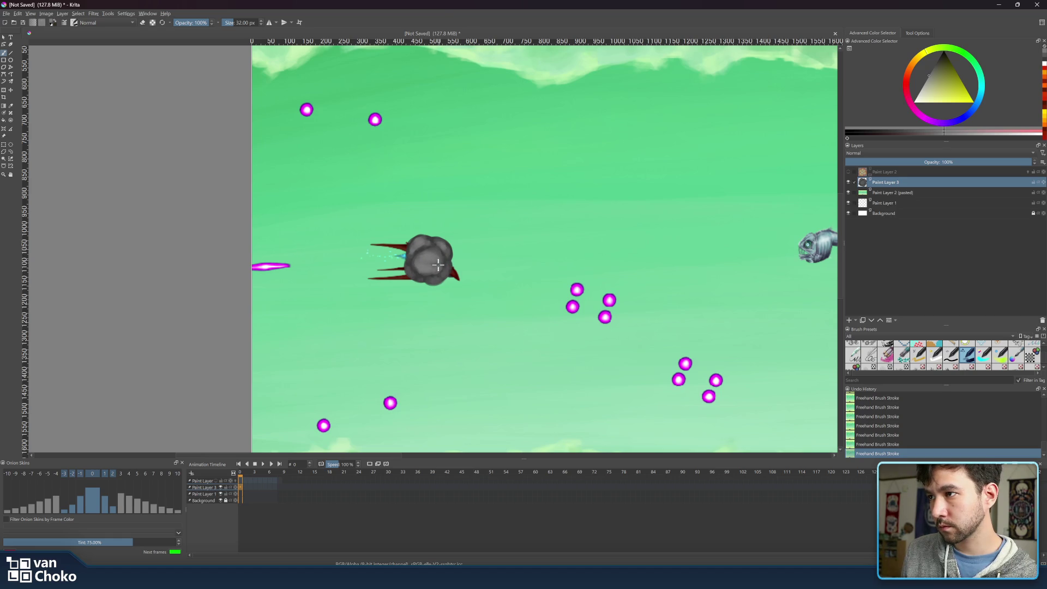
{"action": "key", "text": "bracketleft"}
{"action": "key", "text": "bracketleft"}
{"action": "key", "text": "bracketleft"}
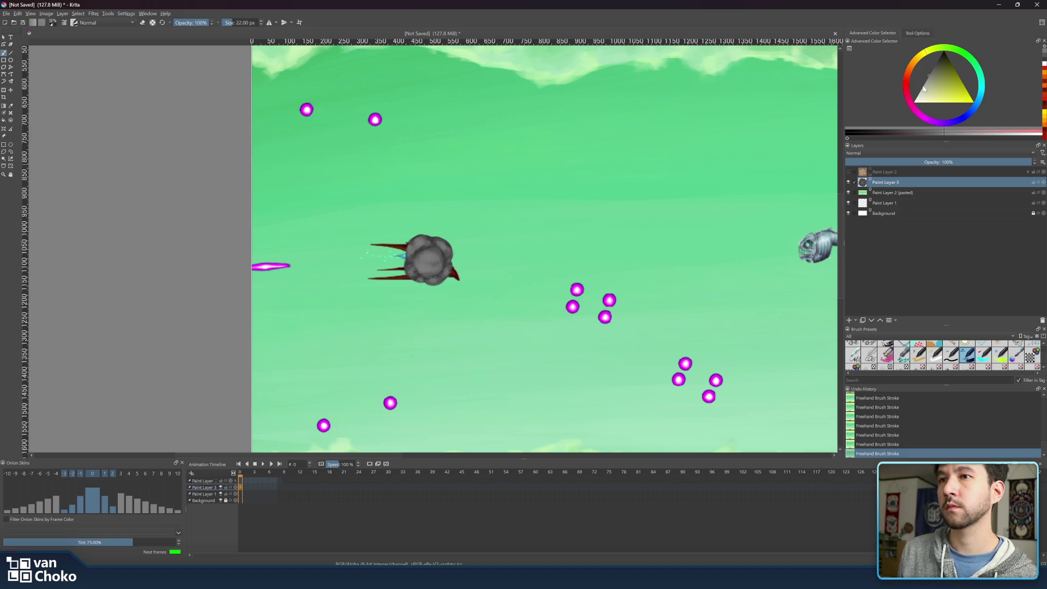
Choose another grey shade and enlarge the brush to 28 px for the highlights.
{"action": "left_click_drag", "start_coordinate": [928, 79], "coordinate": [919, 85]}
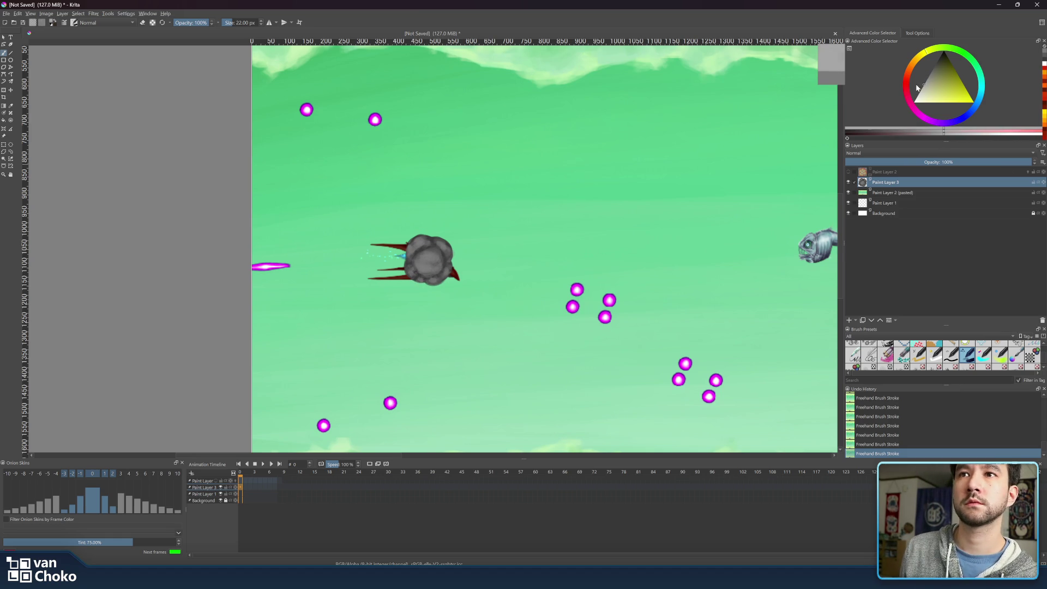
{"action": "left_click_drag", "start_coordinate": [426, 255], "coordinate": [422, 261]}
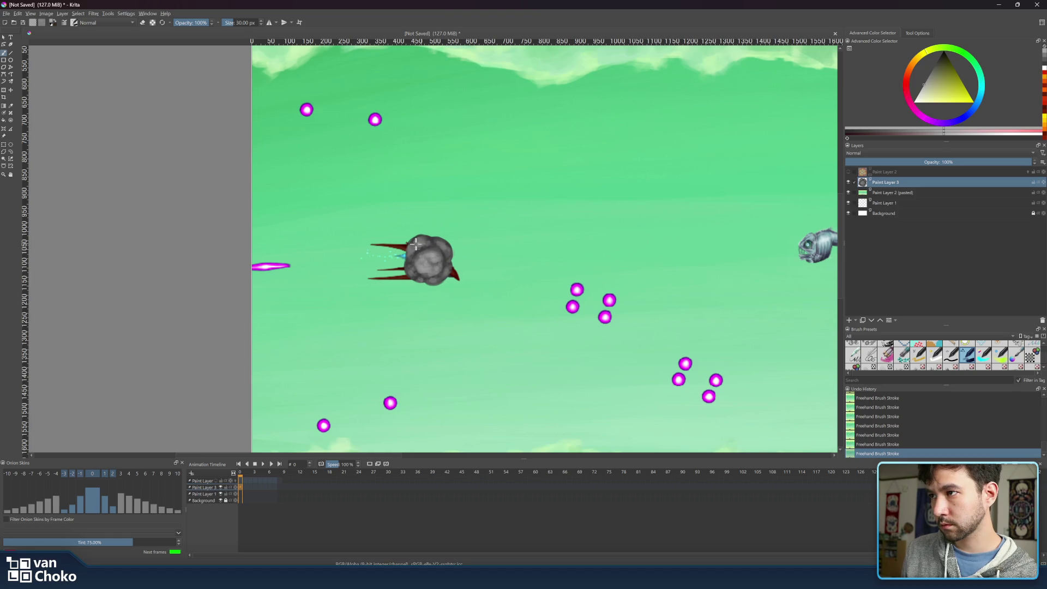
{"action": "mouse_move", "coordinate": [421, 246]}
{"action": "left_mouse_down", "text": "shift"}
{"action": "mouse_move", "coordinate": [438, 233]}
{"action": "mouse_move", "coordinate": [428, 257]}
{"action": "left_mouse_up", "text": "shift"}
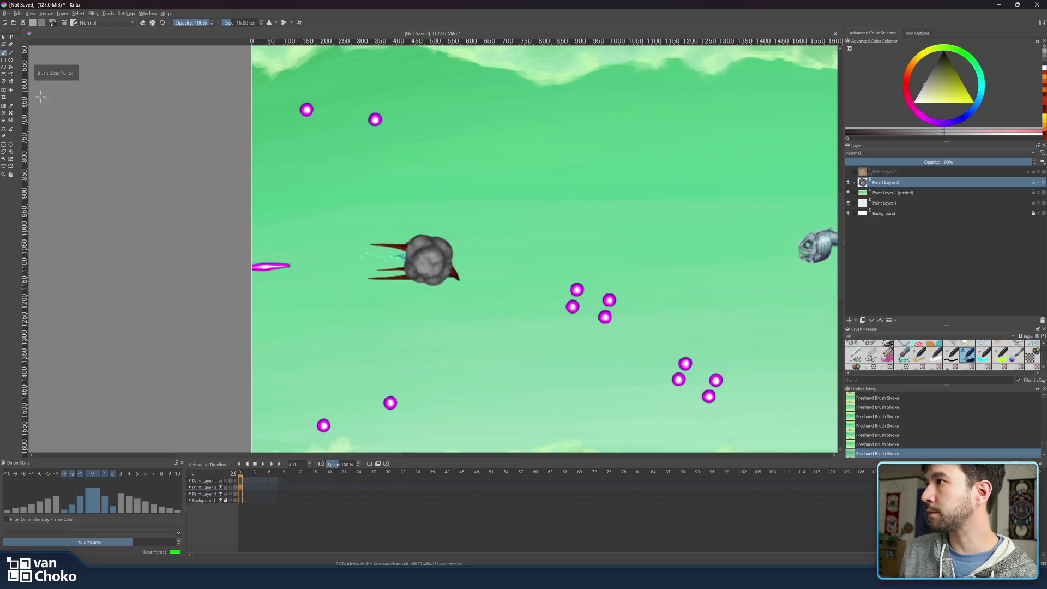
Dismiss the quick brush palette and enlarge the brush to 28 px.
{"action": "right_click", "coordinate": [293, 210]}
{"action": "left_click", "coordinate": [266, 186]}
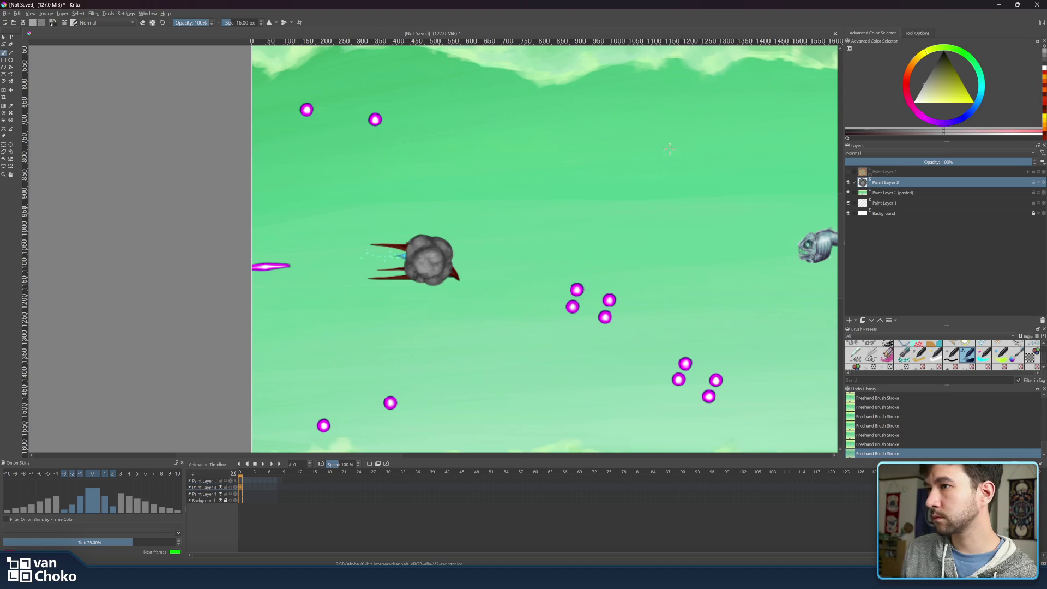
{"action": "left_click_drag", "start_coordinate": [412, 249], "coordinate": [418, 242], "text": "shift"}
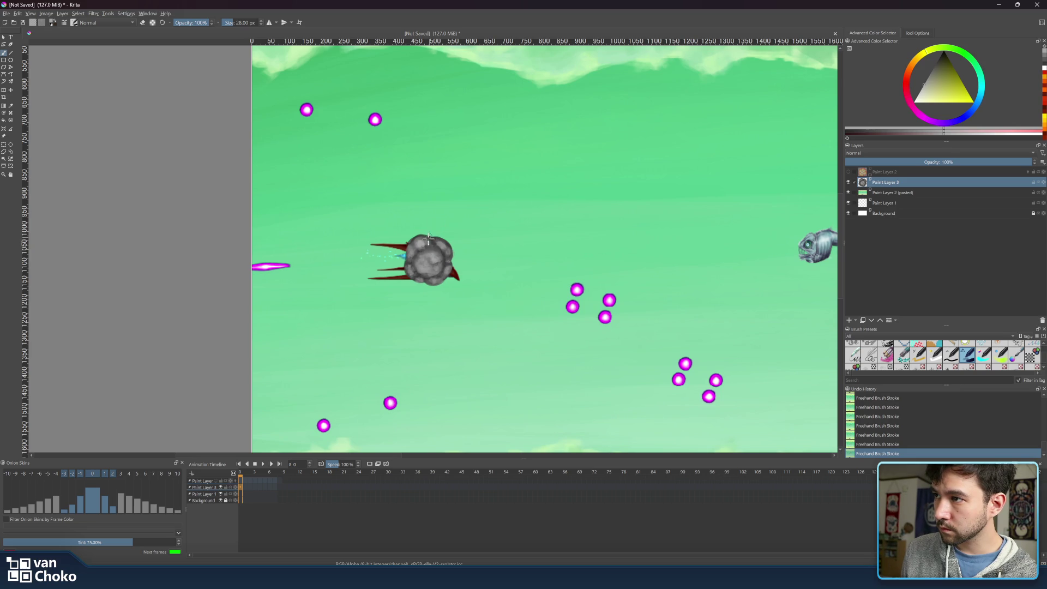
Sample greys from the asteroid, resize the brush around 20 px, and switch to eraser mode.
{"action": "left_click", "coordinate": [445, 262], "text": "ctrl"}
{"action": "left_click", "coordinate": [445, 258], "text": "ctrl"}
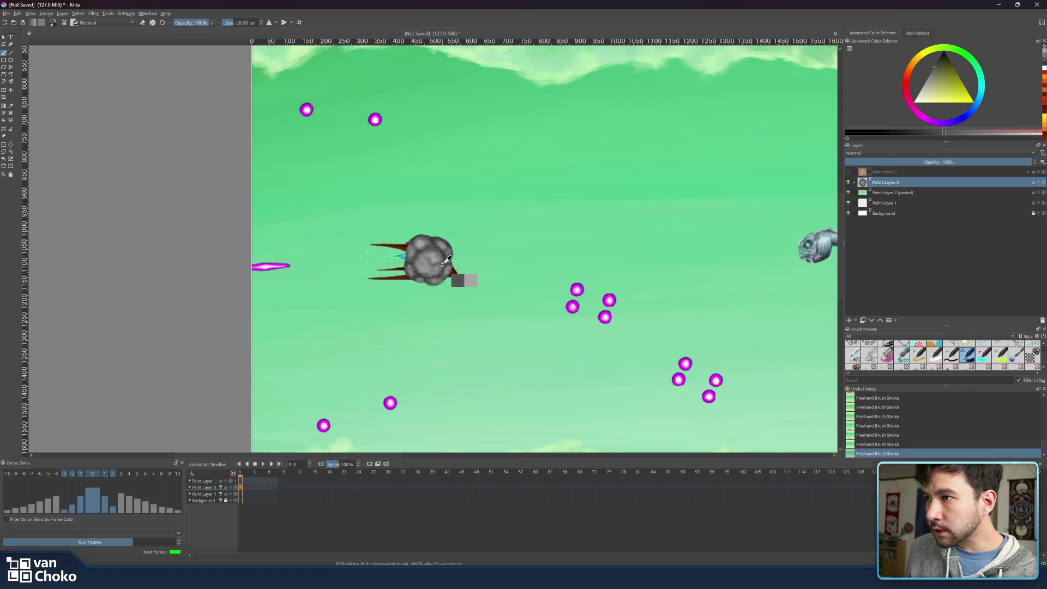
{"action": "key", "text": "bracketleft"}
{"action": "key", "text": "bracketleft"}
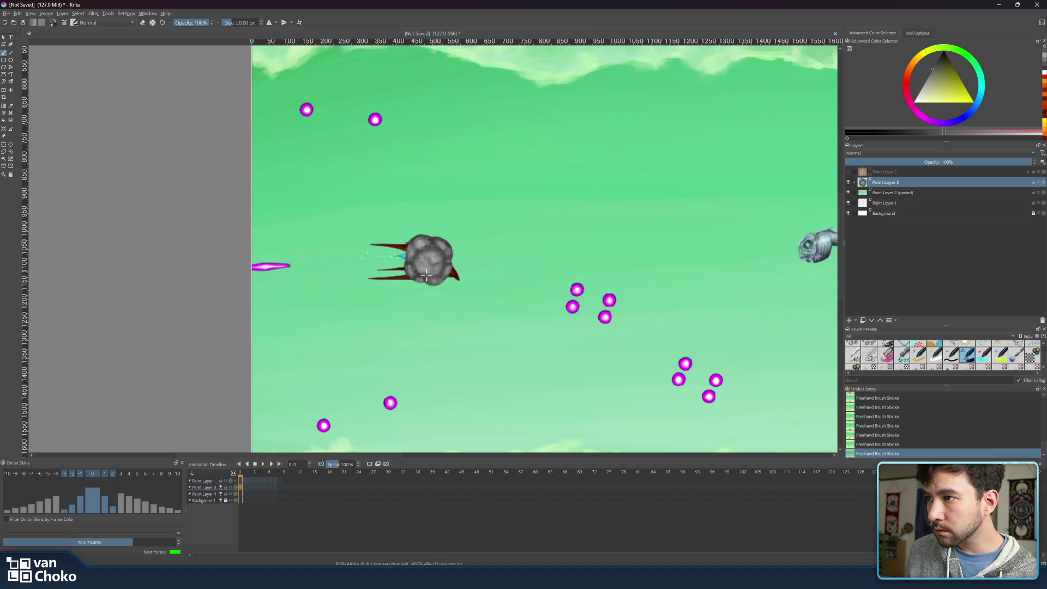
{"action": "key", "text": "bracketright"}
{"action": "key", "text": "bracketright"}
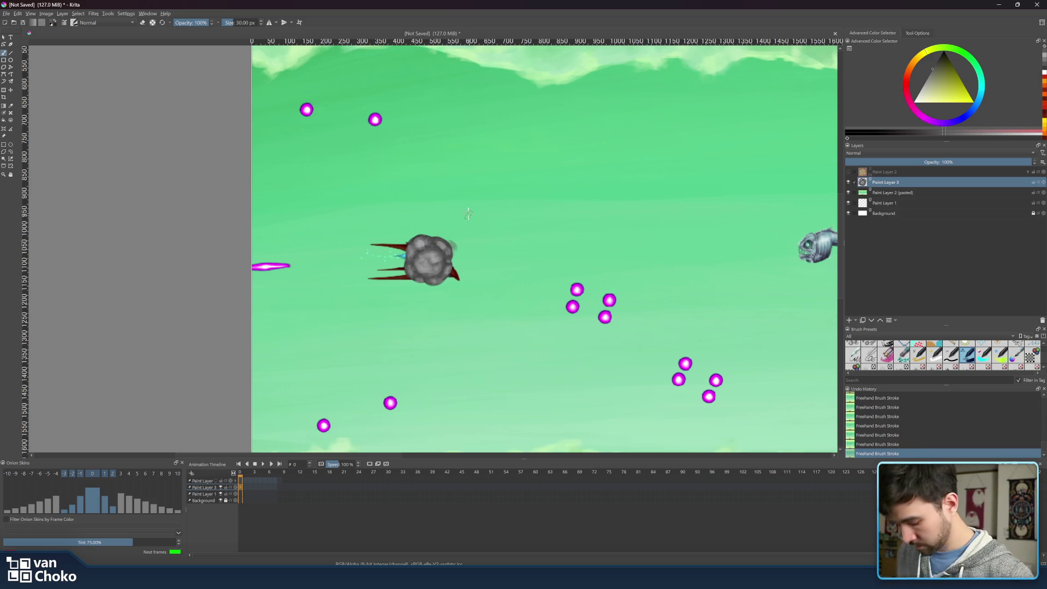
{"action": "key", "text": "e"}
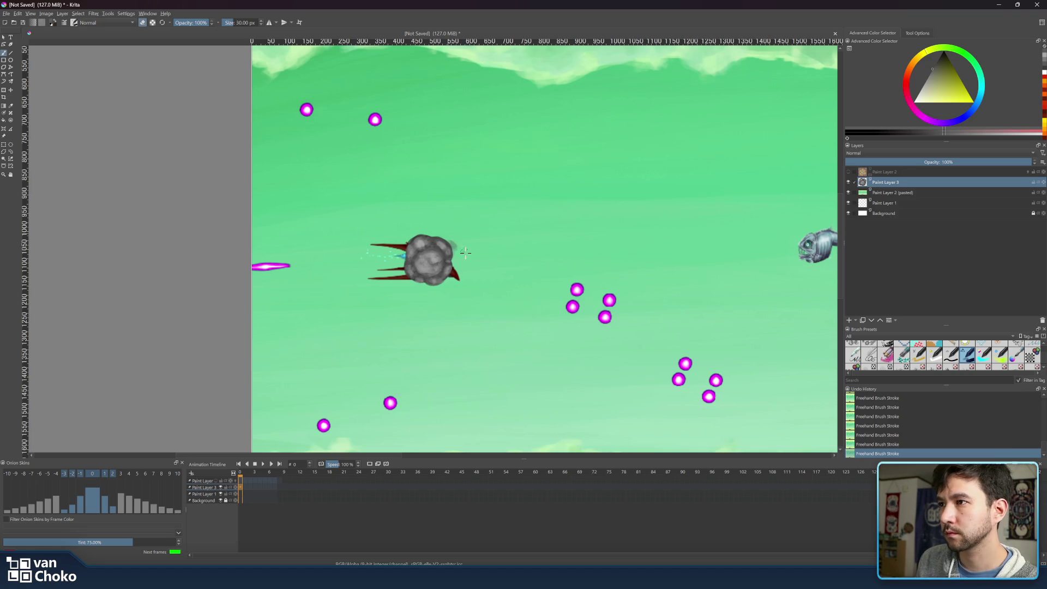
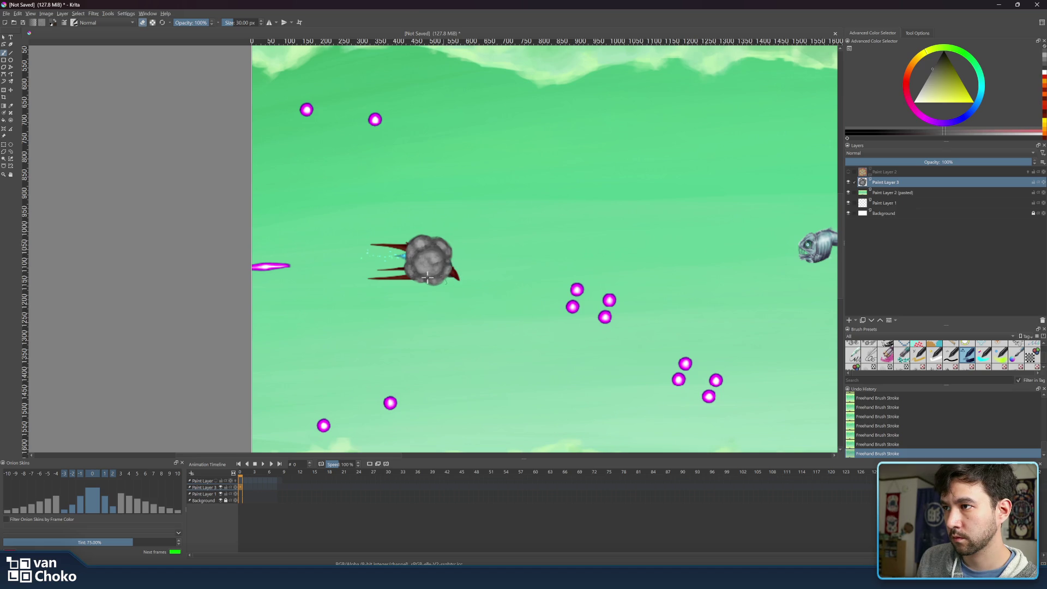
Turn off eraser mode so the brush paints normally on the smoke layer.
{"action": "key", "text": "e"}
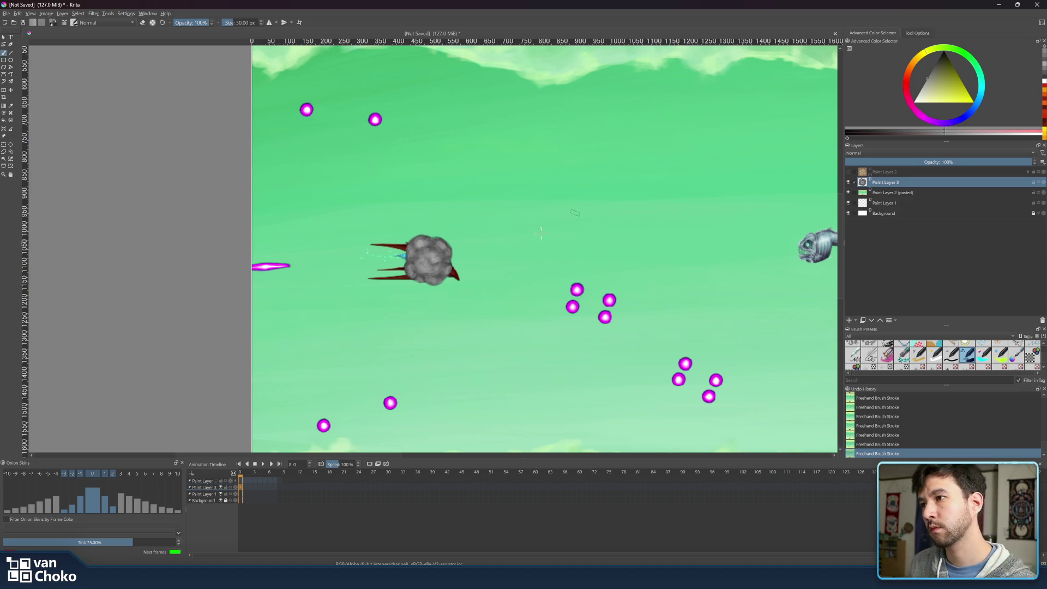
Pick a new grey and paint lighter puffs and texture into the cloud, resizing the brush for detail.
{"action": "scroll", "coordinate": [449, 251], "scroll_direction": "up", "scroll_amount": 5}
{"action": "scroll", "coordinate": [450, 251], "scroll_direction": "down", "scroll_amount": 2}
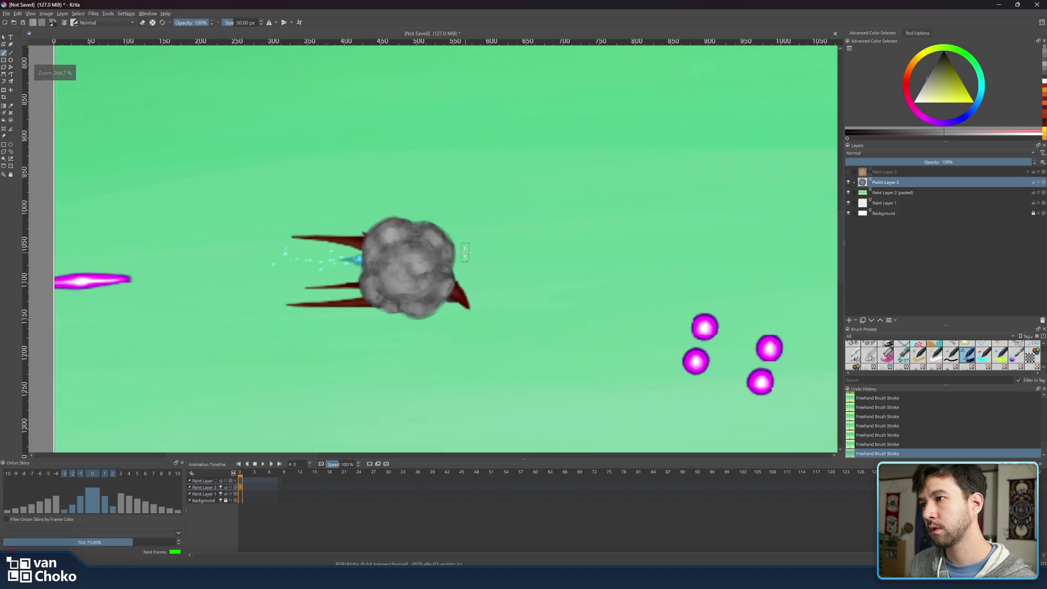
{"action": "left_click", "coordinate": [921, 86]}
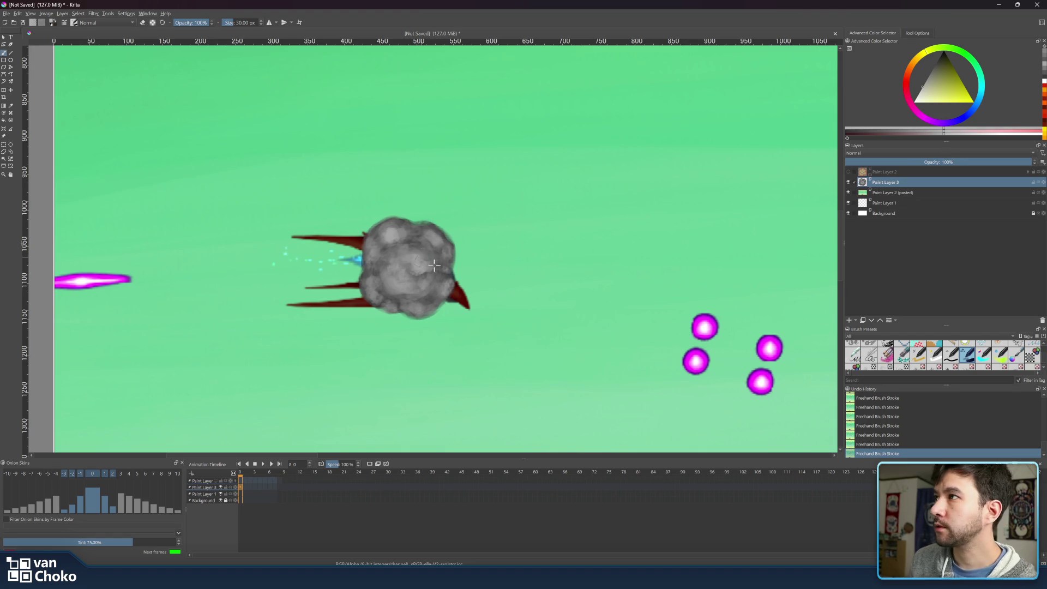
{"action": "key", "text": "bracketleft"}
{"action": "key", "text": "bracketleft"}
{"action": "key", "text": "bracketleft"}
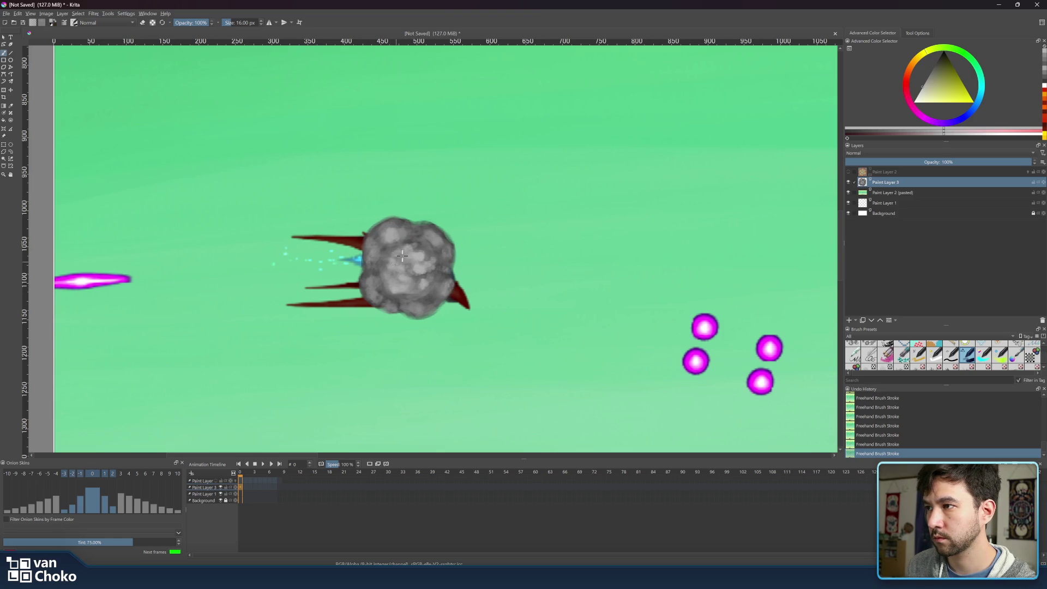
{"action": "key", "text": "bracketright"}
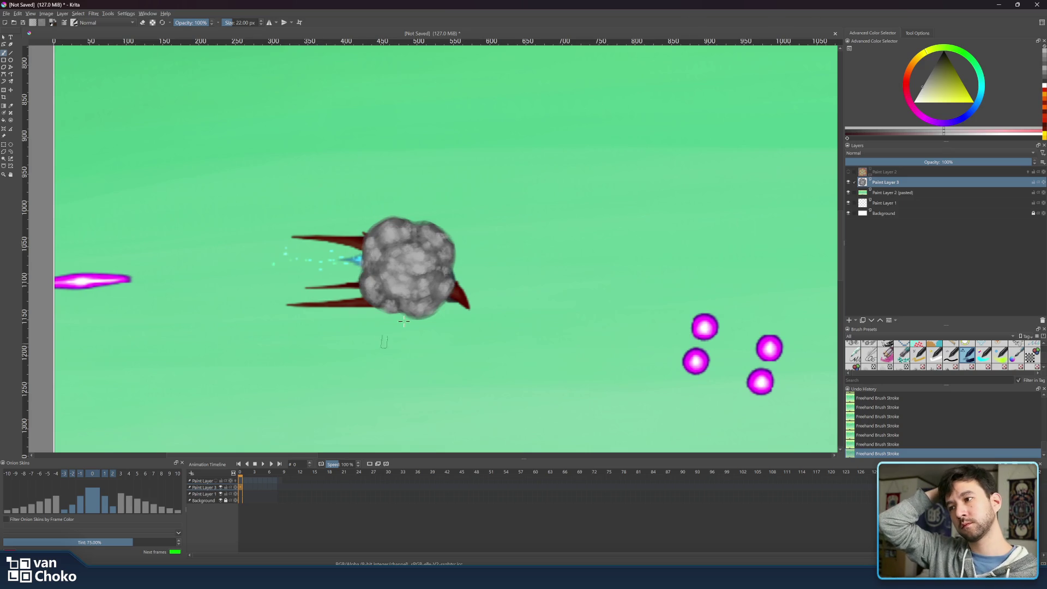
{"action": "scroll", "coordinate": [403, 294], "scroll_direction": "down", "scroll_amount": 5}
{"action": "scroll", "coordinate": [403, 308], "scroll_direction": "up", "scroll_amount": 3}
{"action": "scroll", "coordinate": [403, 308], "scroll_direction": "up", "scroll_amount": 2}
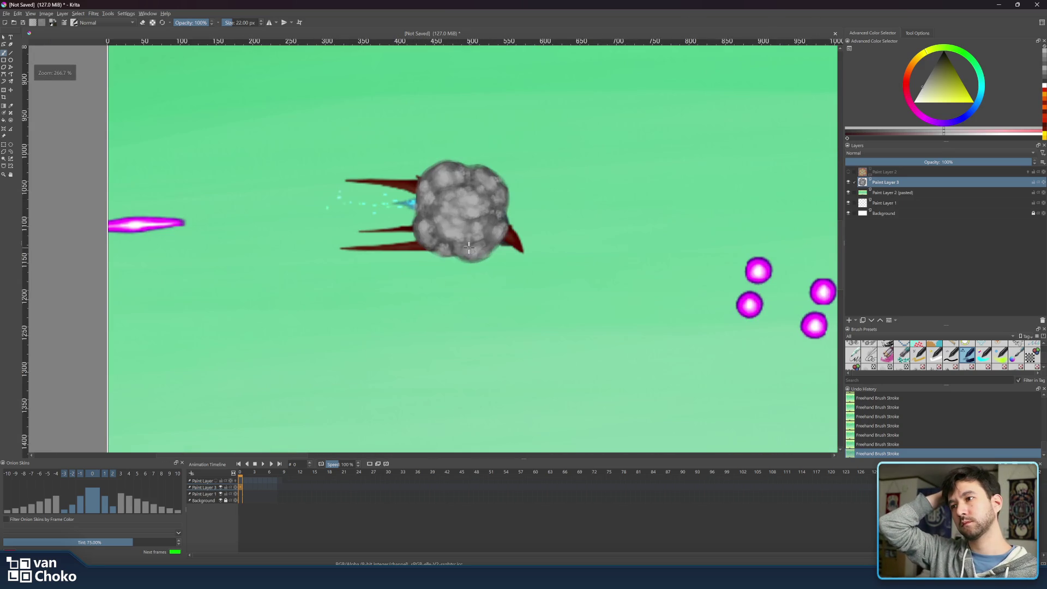
{"action": "left_click", "coordinate": [848, 172]}
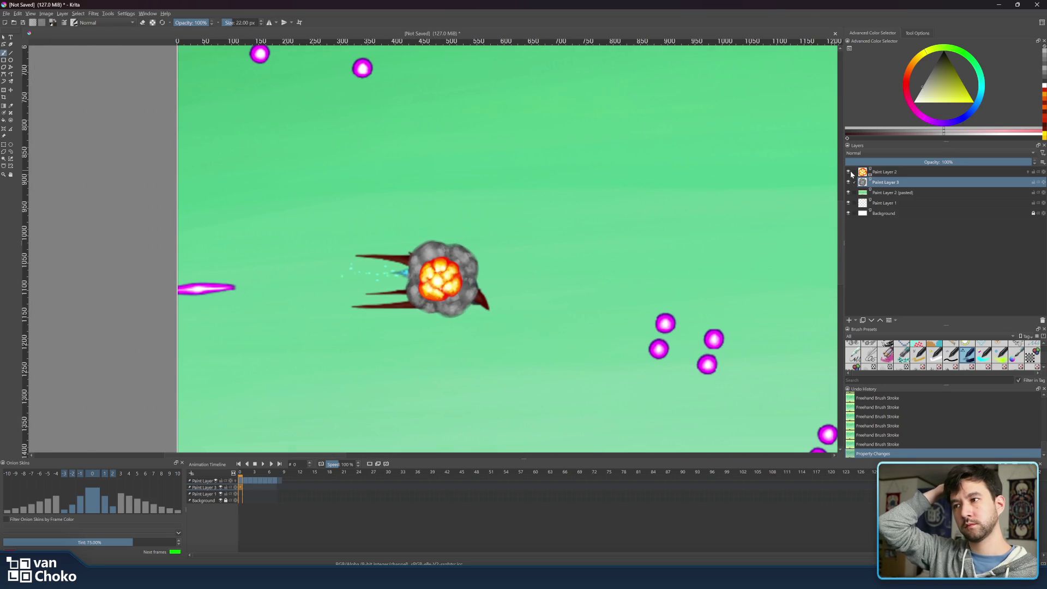
{"action": "left_click", "coordinate": [848, 172]}
{"action": "left_click", "coordinate": [849, 172]}
{"action": "left_click", "coordinate": [848, 172]}
{"action": "left_click", "coordinate": [849, 172]}
{"action": "left_click", "coordinate": [848, 171]}
{"action": "left_click", "coordinate": [849, 172]}
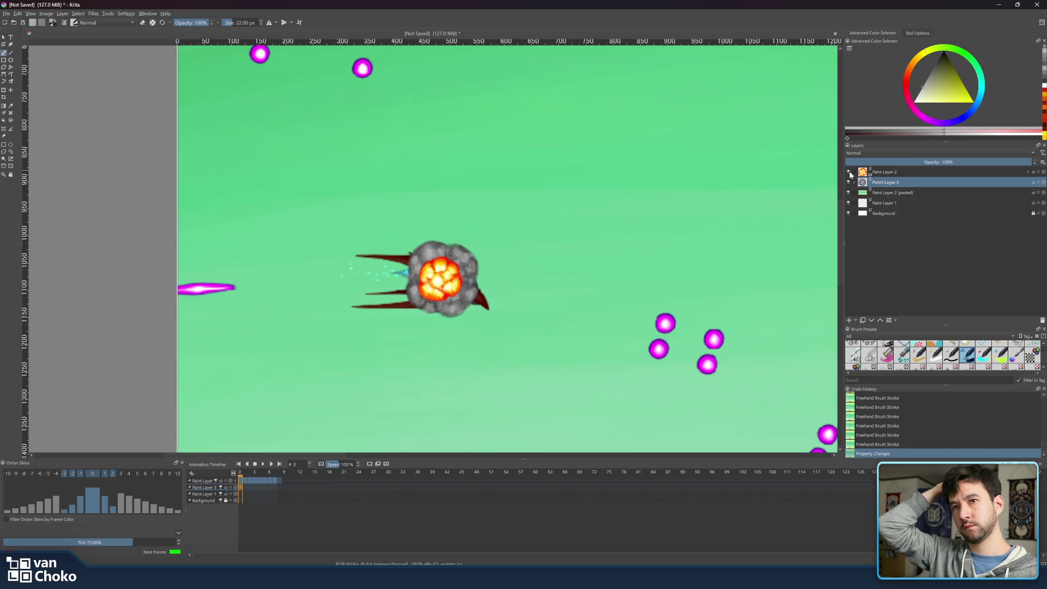
{"action": "left_click", "coordinate": [848, 172]}
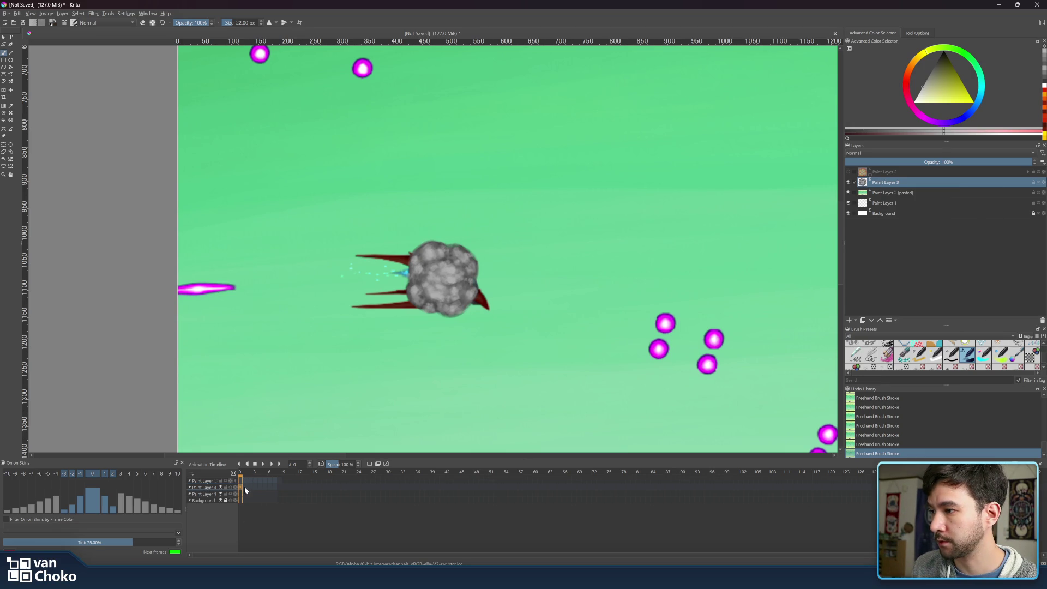
Insert a blank keyframe after the smoke frame and flip between the two frames.
{"action": "right_click", "coordinate": [241, 490]}
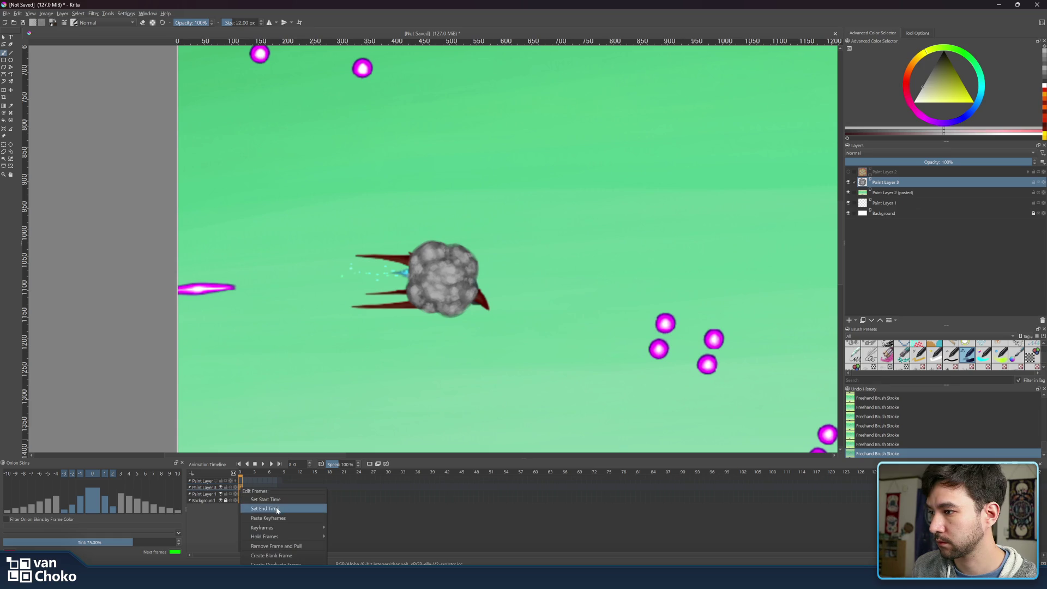
{"action": "mouse_move", "coordinate": [277, 528]}
{"action": "left_click", "coordinate": [371, 536]}
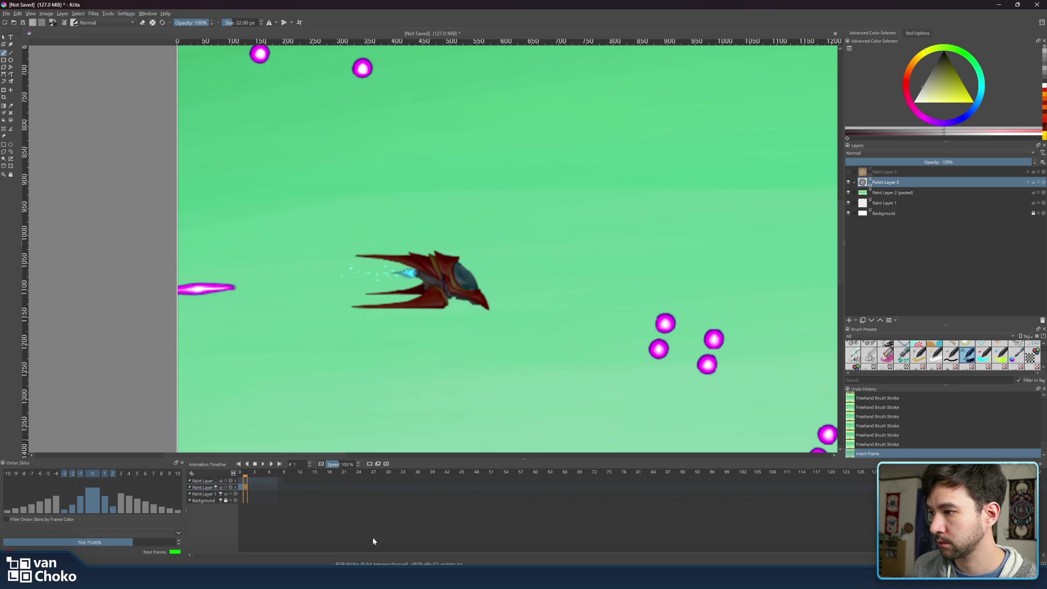
{"action": "left_click", "coordinate": [243, 487]}
{"action": "left_click", "coordinate": [247, 488]}
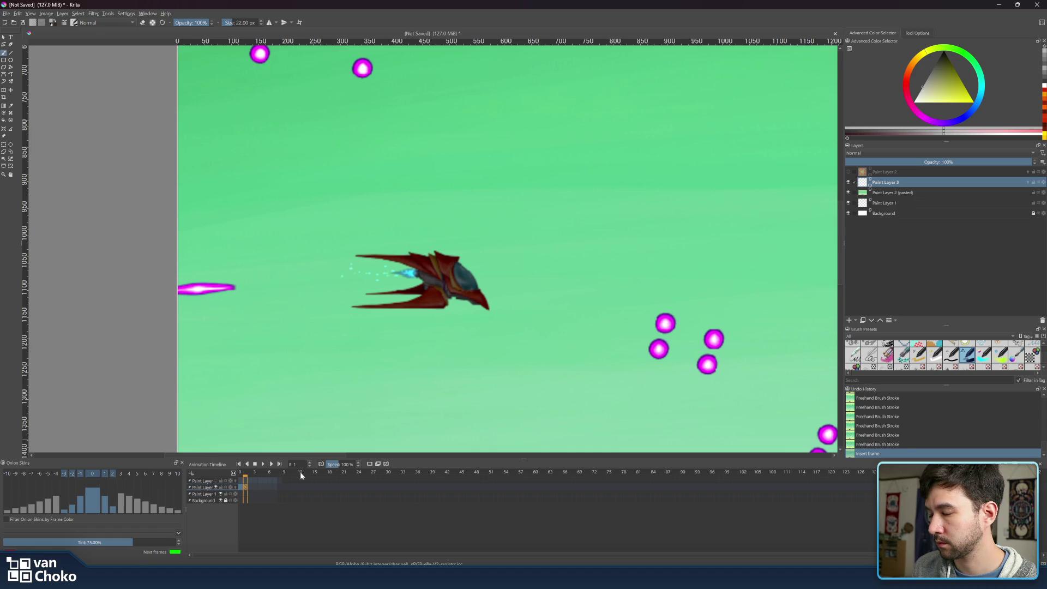
Return to frame 0, sample grey from the smoke cloud, and hide the green background layer.
{"action": "left_click", "coordinate": [241, 487]}
{"action": "left_click", "coordinate": [245, 489]}
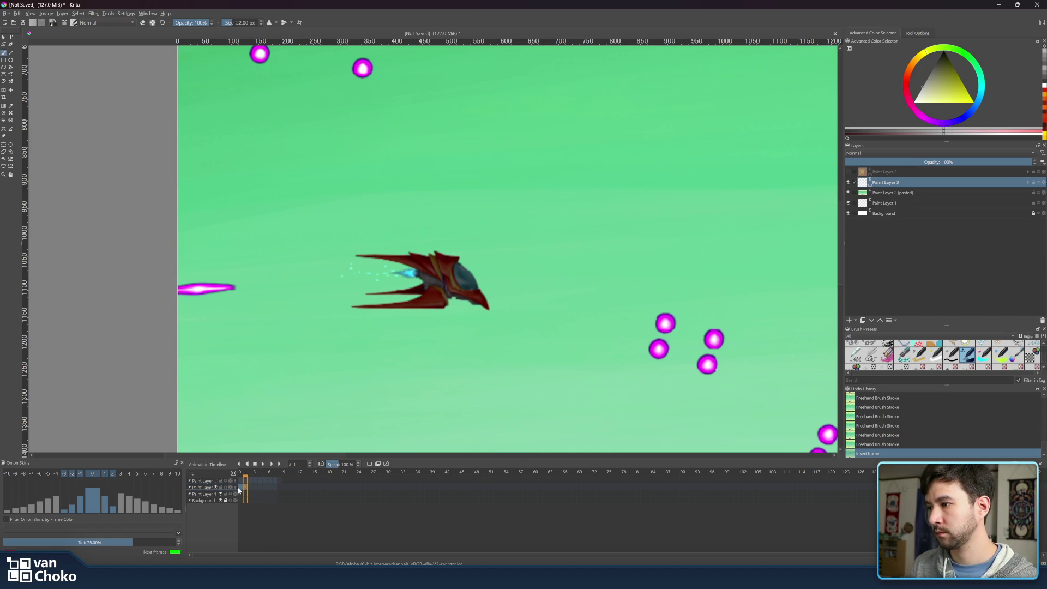
{"action": "left_click", "coordinate": [240, 488]}
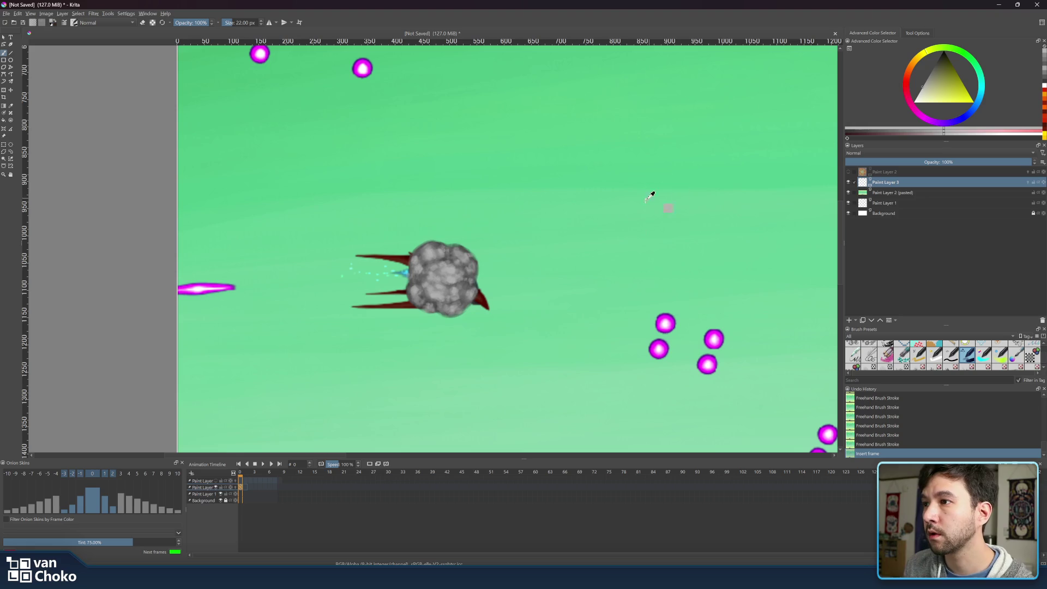
{"action": "left_click", "coordinate": [463, 246], "text": "ctrl"}
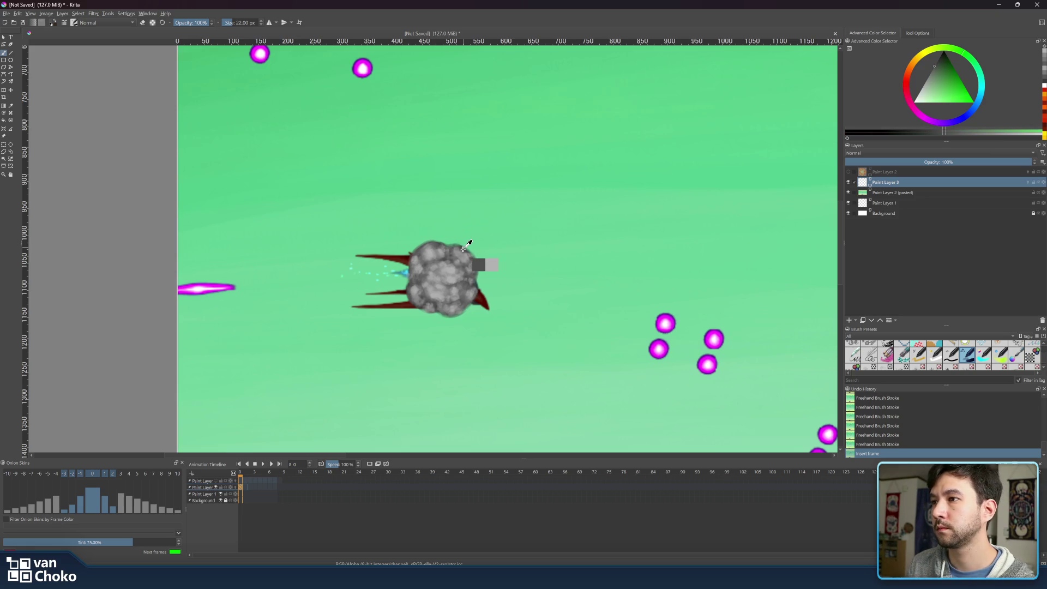
{"action": "left_click", "coordinate": [848, 192]}
{"action": "left_click", "coordinate": [470, 241], "text": "ctrl"}
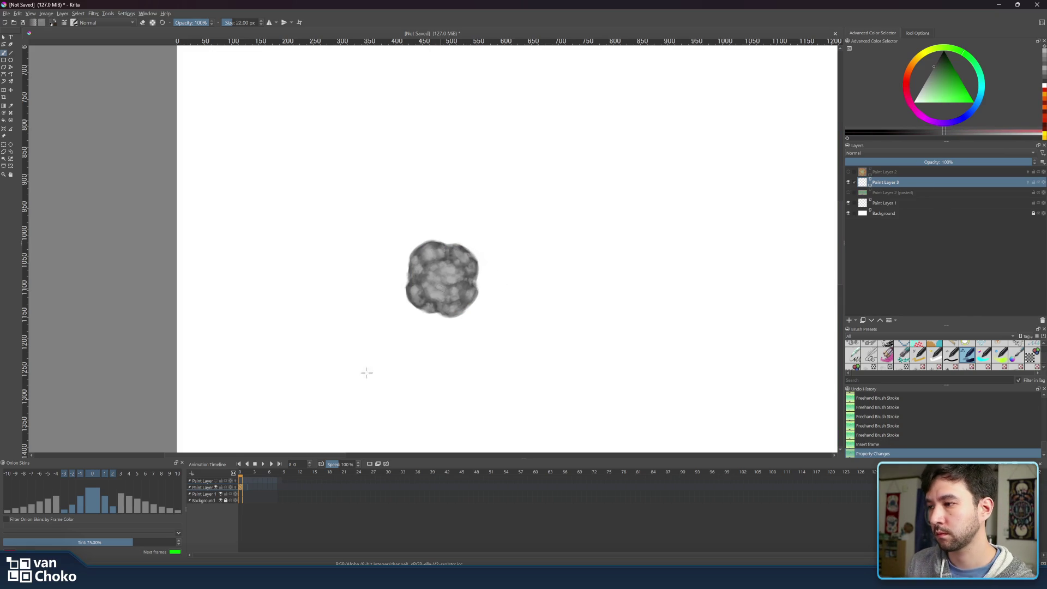
On frame 1, enable onion skins and paint a dark grey puff, sampling a darker grey from frame 0.
{"action": "left_click", "coordinate": [245, 474]}
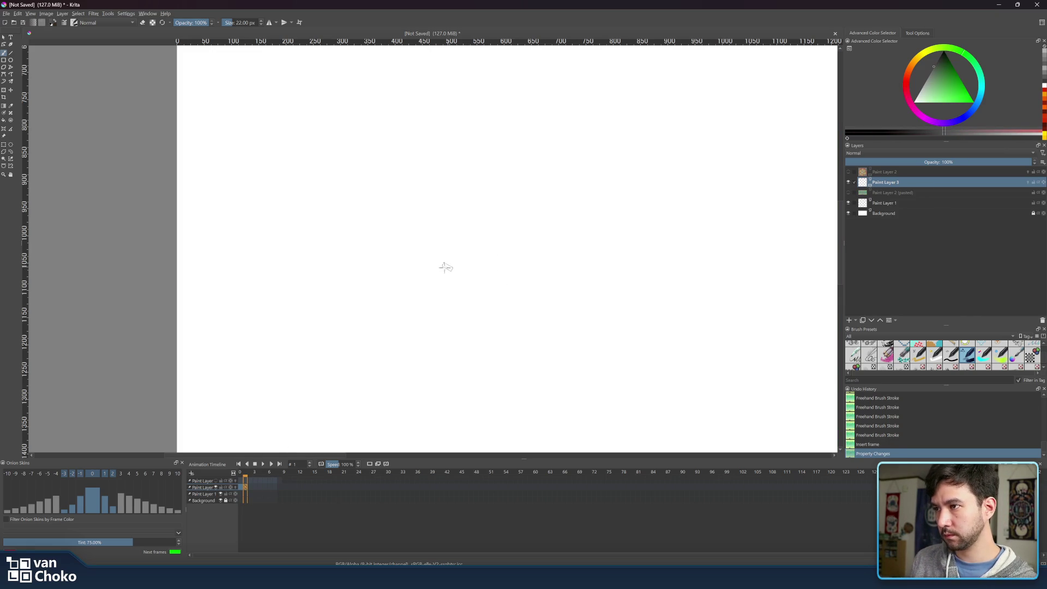
{"action": "left_click", "coordinate": [236, 488]}
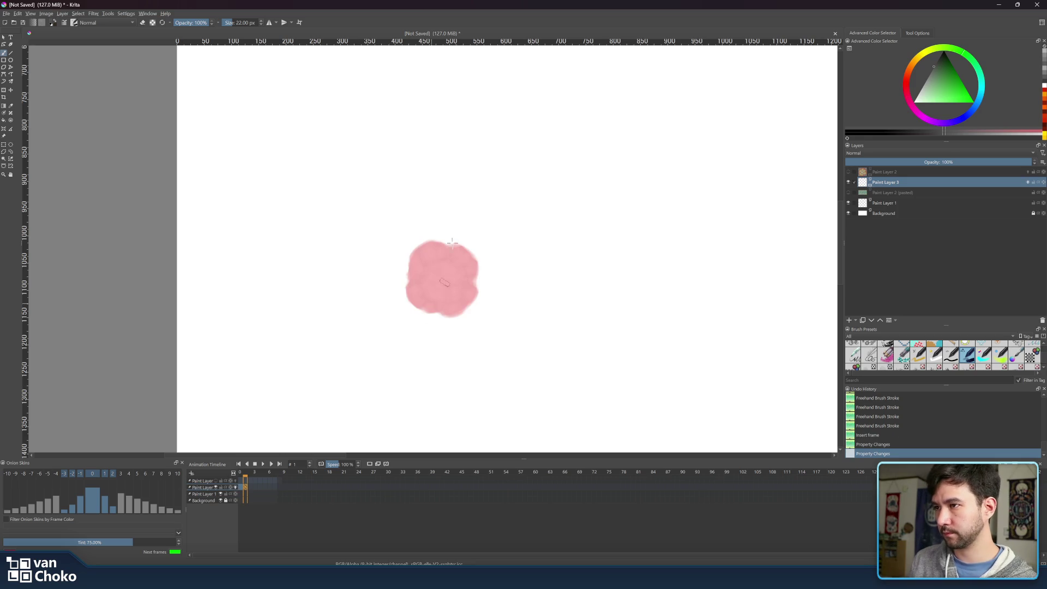
{"action": "mouse_move", "coordinate": [423, 251]}
{"action": "left_mouse_down"}
{"action": "mouse_move", "coordinate": [437, 254]}
{"action": "mouse_move", "coordinate": [410, 277]}
{"action": "mouse_move", "coordinate": [428, 314]}
{"action": "mouse_move", "coordinate": [457, 308]}
{"action": "mouse_move", "coordinate": [466, 283]}
{"action": "mouse_move", "coordinate": [447, 314]}
{"action": "mouse_move", "coordinate": [463, 311]}
{"action": "mouse_move", "coordinate": [474, 256]}
{"action": "mouse_move", "coordinate": [434, 256]}
{"action": "mouse_move", "coordinate": [426, 298]}
{"action": "mouse_move", "coordinate": [458, 286]}
{"action": "mouse_move", "coordinate": [431, 267]}
{"action": "mouse_move", "coordinate": [416, 272]}
{"action": "mouse_move", "coordinate": [439, 313]}
{"action": "mouse_move", "coordinate": [458, 264]}
{"action": "mouse_move", "coordinate": [458, 281]}
{"action": "mouse_move", "coordinate": [471, 262]}
{"action": "mouse_move", "coordinate": [458, 249]}
{"action": "mouse_move", "coordinate": [423, 249]}
{"action": "left_mouse_up"}
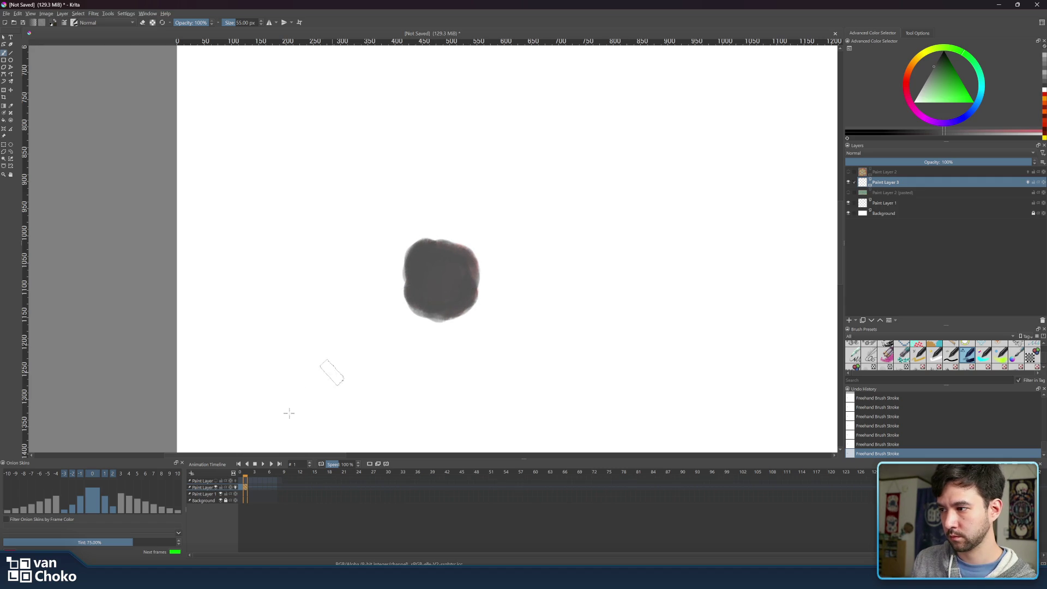
{"action": "left_click", "coordinate": [241, 475]}
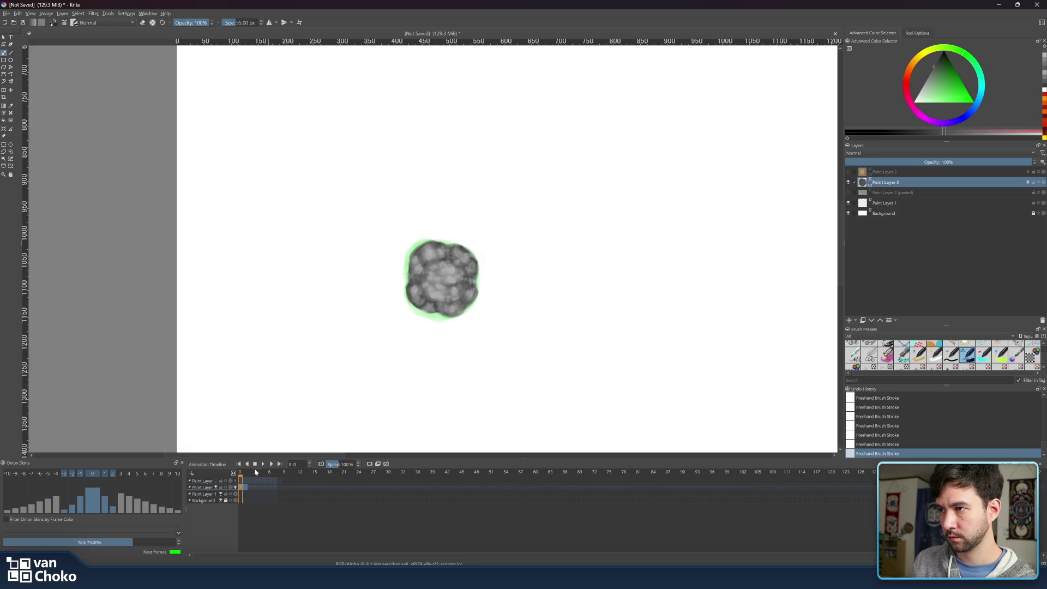
{"action": "left_click", "coordinate": [427, 288], "text": "ctrl"}
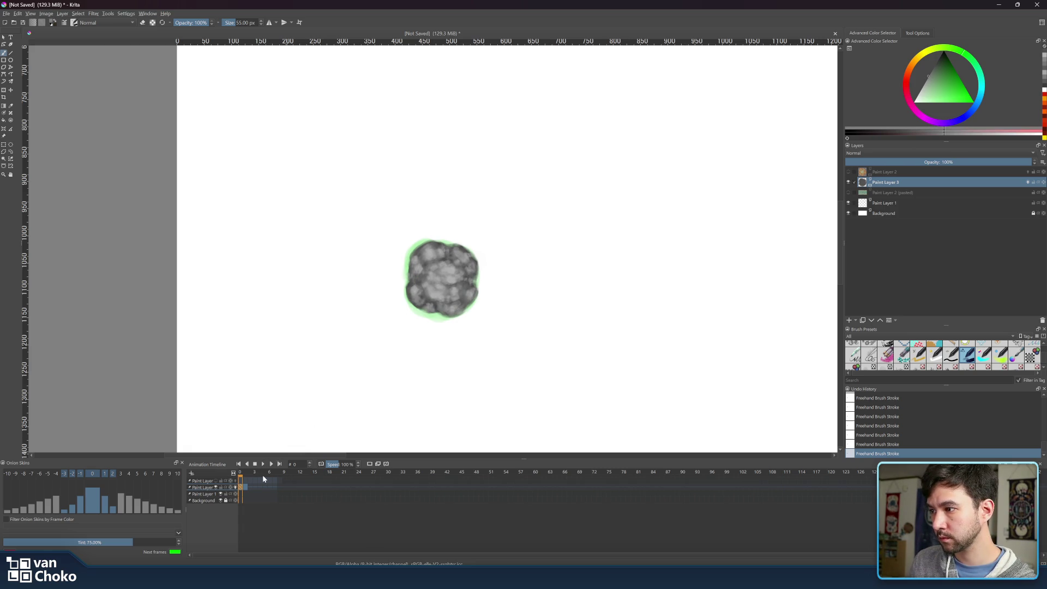
{"action": "left_click", "coordinate": [245, 476]}
{"action": "mouse_move", "coordinate": [428, 292]}
{"action": "left_mouse_down", "text": "shift"}
{"action": "mouse_move", "coordinate": [461, 295]}
{"action": "mouse_move", "coordinate": [422, 286]}
{"action": "mouse_move", "coordinate": [432, 297]}
{"action": "mouse_move", "coordinate": [461, 295]}
{"action": "left_mouse_up", "text": "shift"}
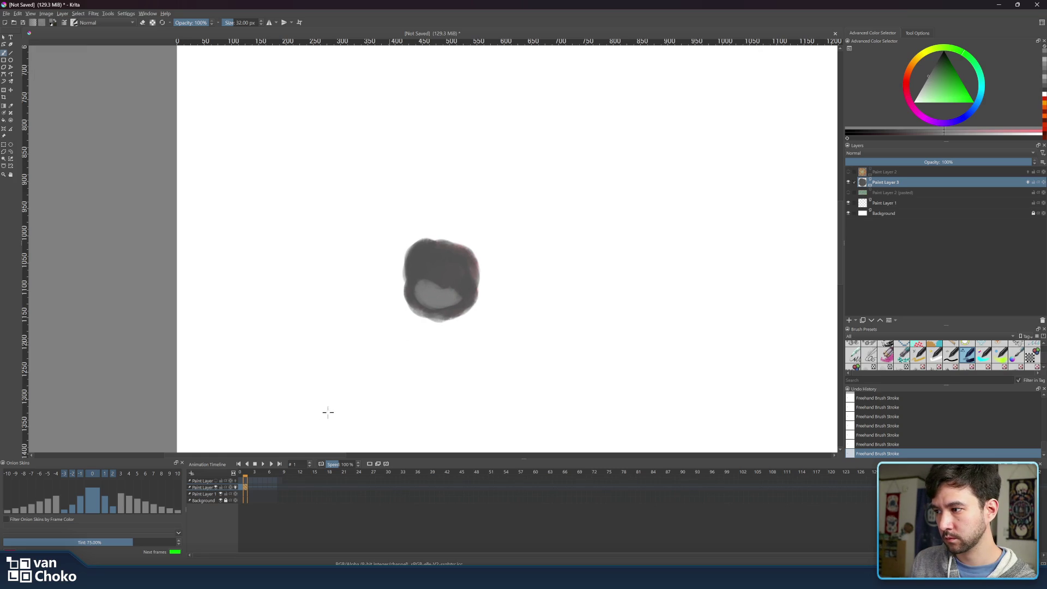
Play back the frames, then paint light grey lumps across the puff's top and a lower-left bulge.
{"action": "left_click", "coordinate": [257, 464]}
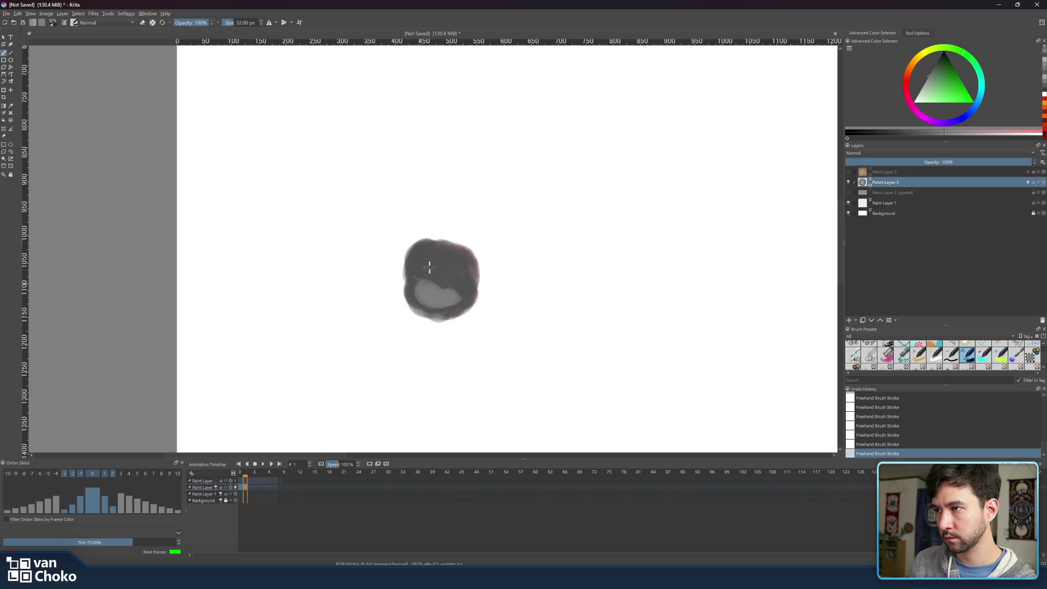
{"action": "mouse_move", "coordinate": [425, 266]}
{"action": "left_mouse_down"}
{"action": "mouse_move", "coordinate": [465, 266]}
{"action": "mouse_move", "coordinate": [467, 277]}
{"action": "mouse_move", "coordinate": [463, 268]}
{"action": "mouse_move", "coordinate": [454, 277]}
{"action": "mouse_move", "coordinate": [465, 275]}
{"action": "mouse_move", "coordinate": [457, 261]}
{"action": "mouse_move", "coordinate": [424, 263]}
{"action": "mouse_move", "coordinate": [438, 267]}
{"action": "mouse_move", "coordinate": [428, 251]}
{"action": "mouse_move", "coordinate": [418, 263]}
{"action": "mouse_move", "coordinate": [441, 253]}
{"action": "mouse_move", "coordinate": [439, 263]}
{"action": "mouse_move", "coordinate": [416, 265]}
{"action": "left_mouse_up"}
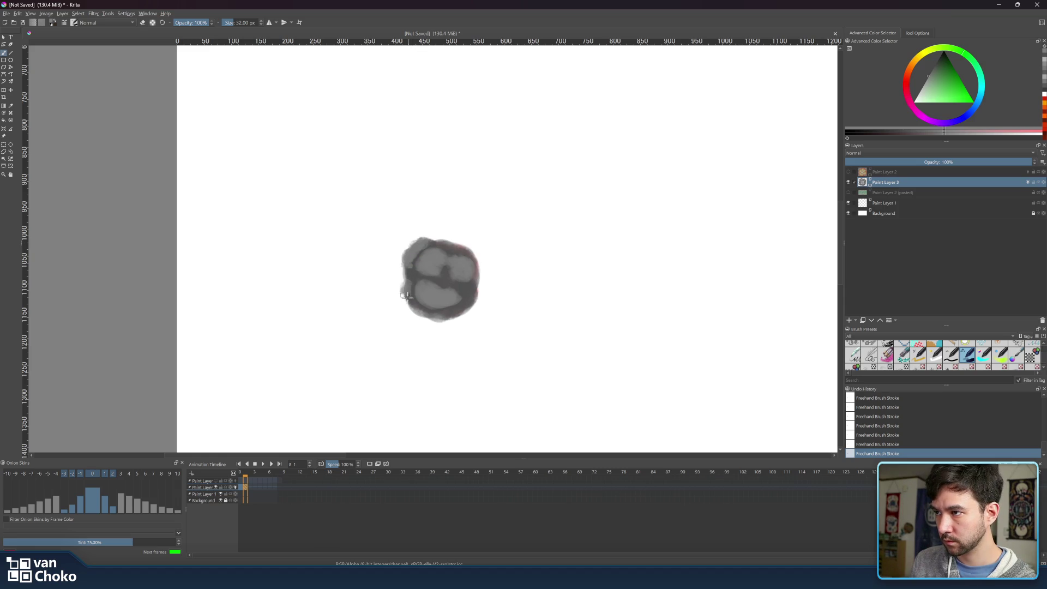
{"action": "left_click_drag", "start_coordinate": [409, 279], "coordinate": [407, 304]}
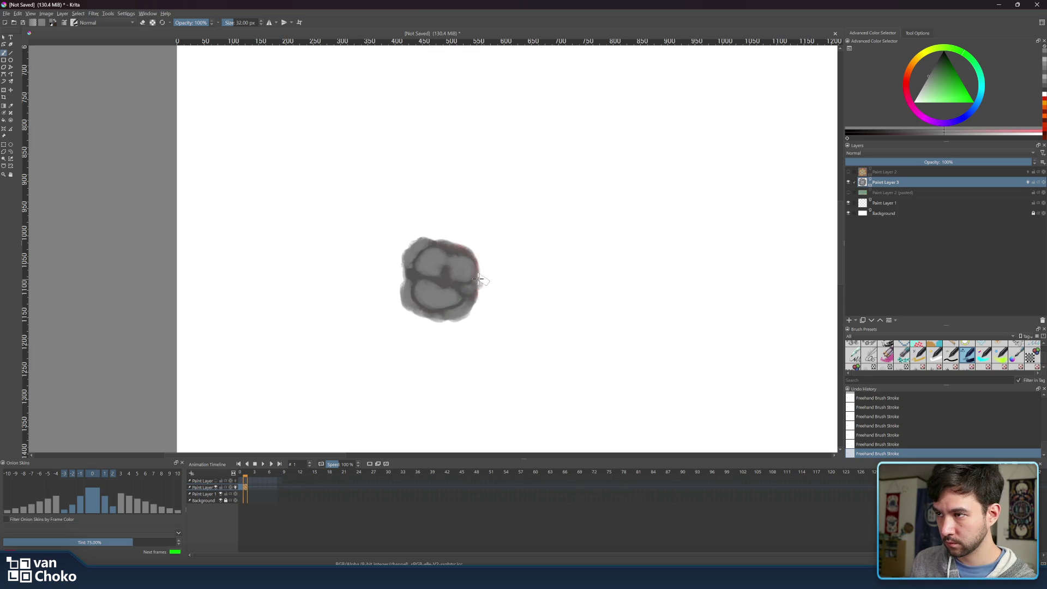
Dab darker marks into the puff's centre and right edge, then scrub frames 0 and 1 to compare.
{"action": "key", "text": "bracketleft"}
{"action": "left_click", "coordinate": [439, 277]}
{"action": "key", "text": "bracketright"}
{"action": "key", "text": "bracketright"}
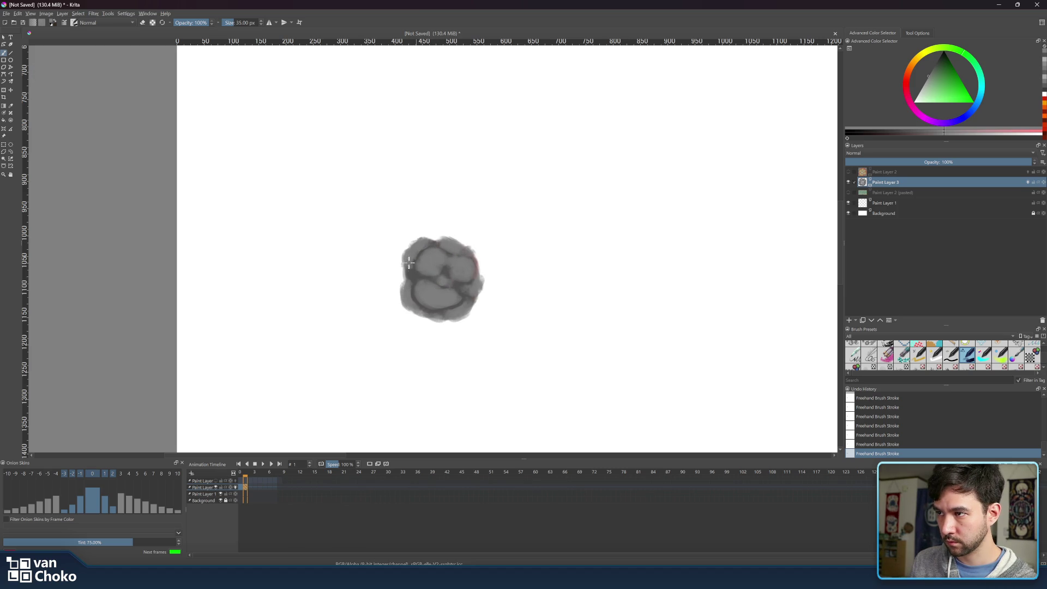
{"action": "mouse_move", "coordinate": [470, 255]}
{"action": "left_mouse_down"}
{"action": "mouse_move", "coordinate": [481, 270]}
{"action": "mouse_move", "coordinate": [462, 309]}
{"action": "left_mouse_up"}
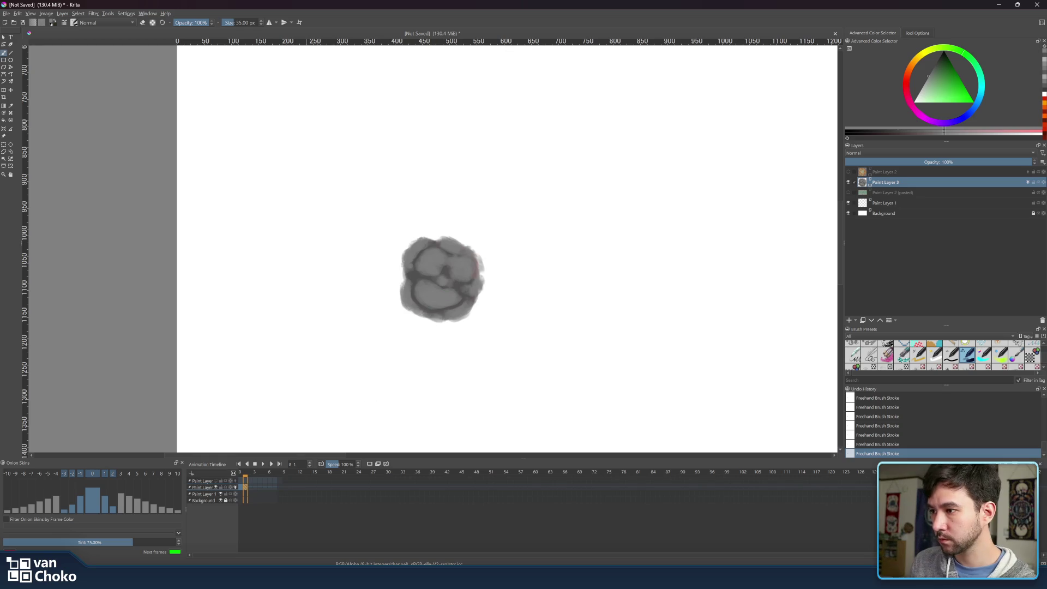
{"action": "key", "text": "ctrl"}
{"action": "left_click_drag", "start_coordinate": [242, 474], "coordinate": [246, 476]}
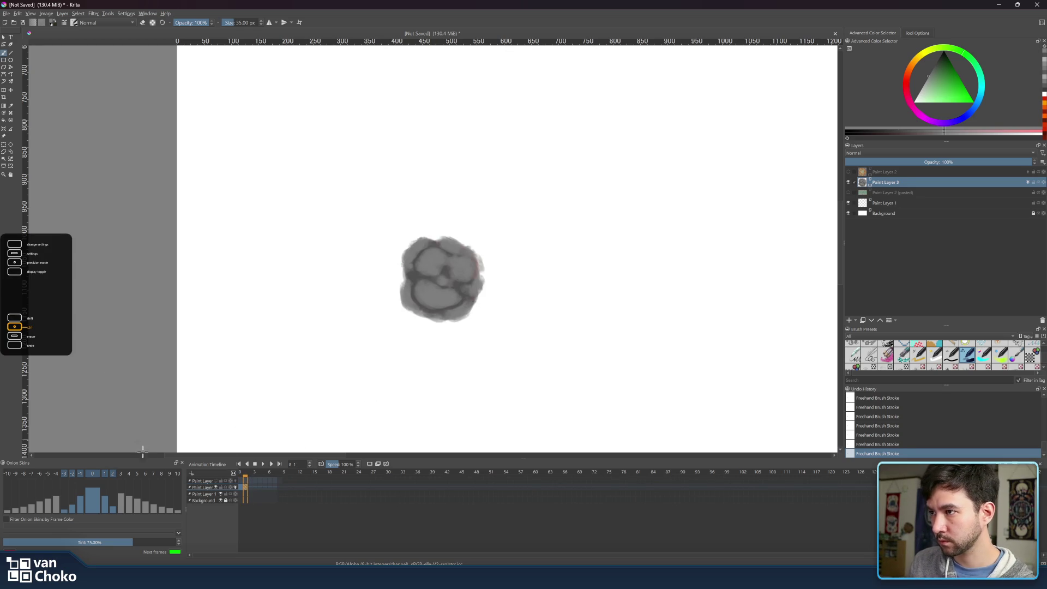
{"action": "left_click", "coordinate": [241, 487]}
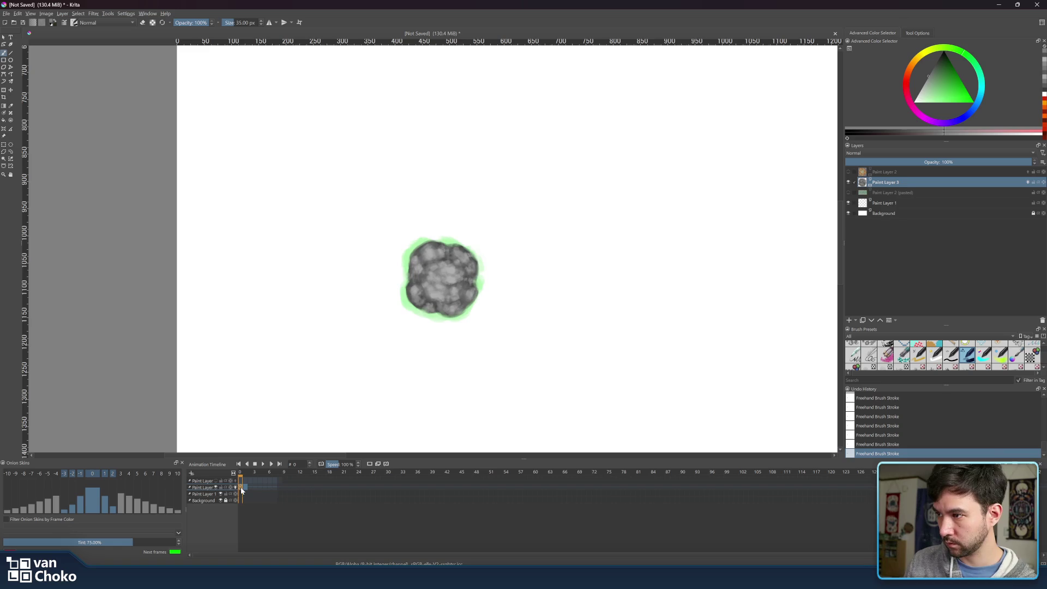
Copy frame 0's smoke keyframe and paste it at frame 7, undoing an accidentally added blank layer.
{"action": "left_click", "coordinate": [273, 488]}
{"action": "key", "text": "Insert"}
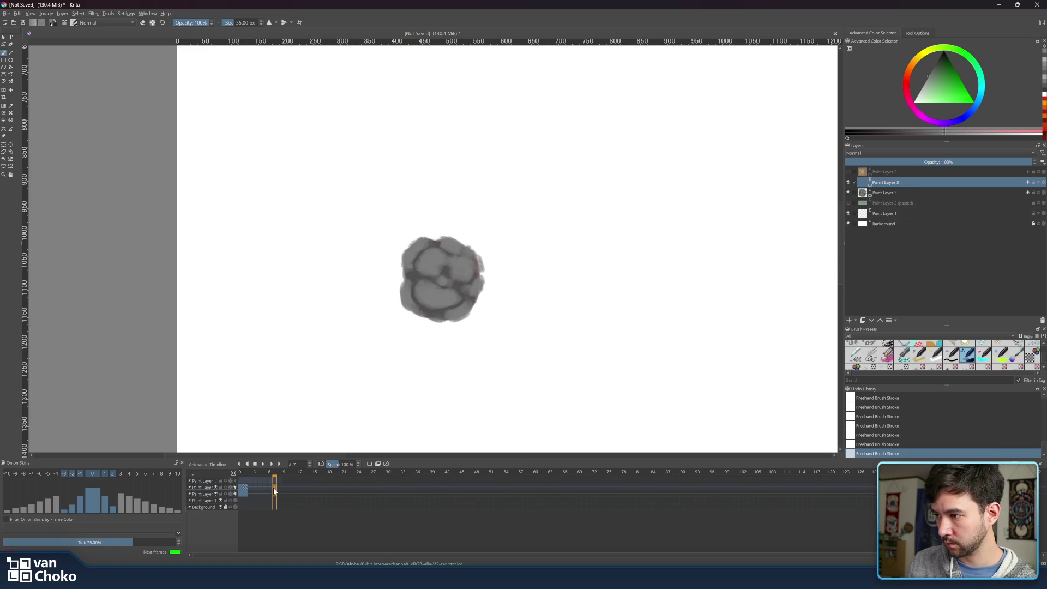
{"action": "key", "text": "ctrl+z"}
{"action": "left_click", "coordinate": [240, 486]}
{"action": "right_click", "coordinate": [241, 488]}
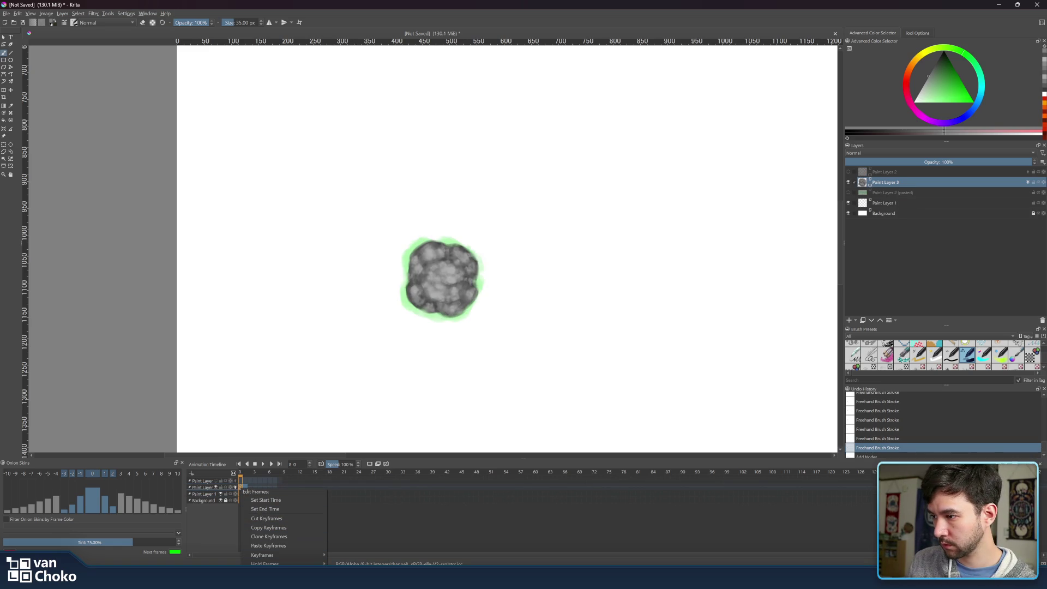
{"action": "left_click", "coordinate": [286, 526]}
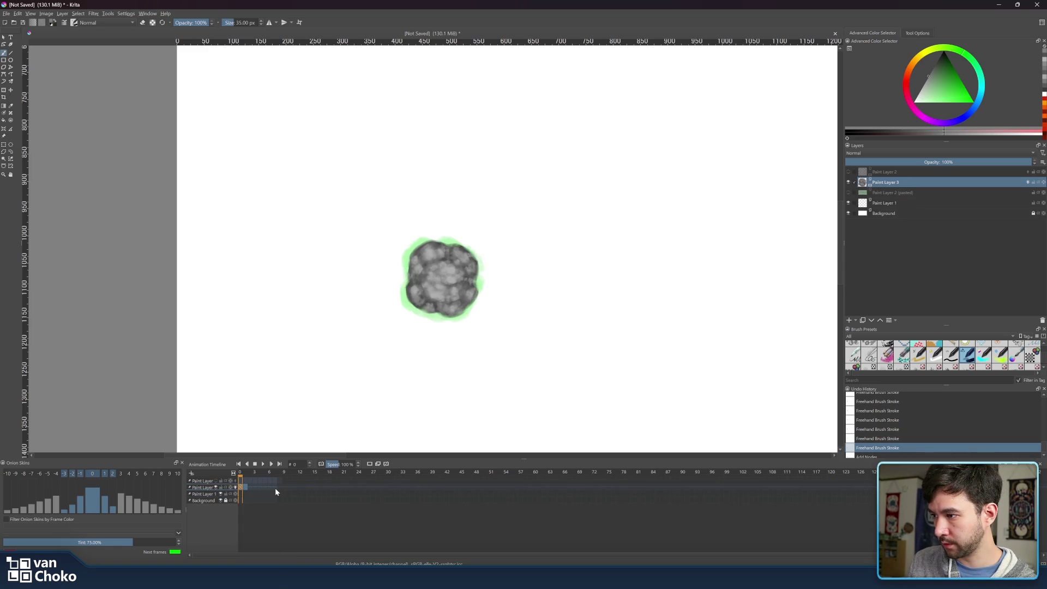
{"action": "left_click", "coordinate": [274, 486]}
{"action": "right_click", "coordinate": [273, 487]}
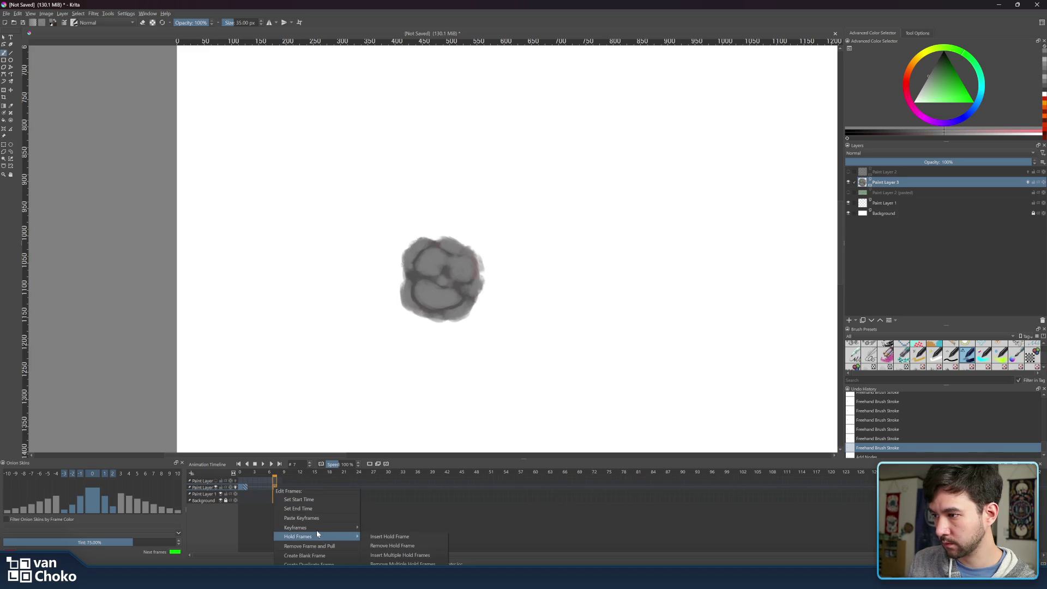
{"action": "left_click", "coordinate": [310, 518]}
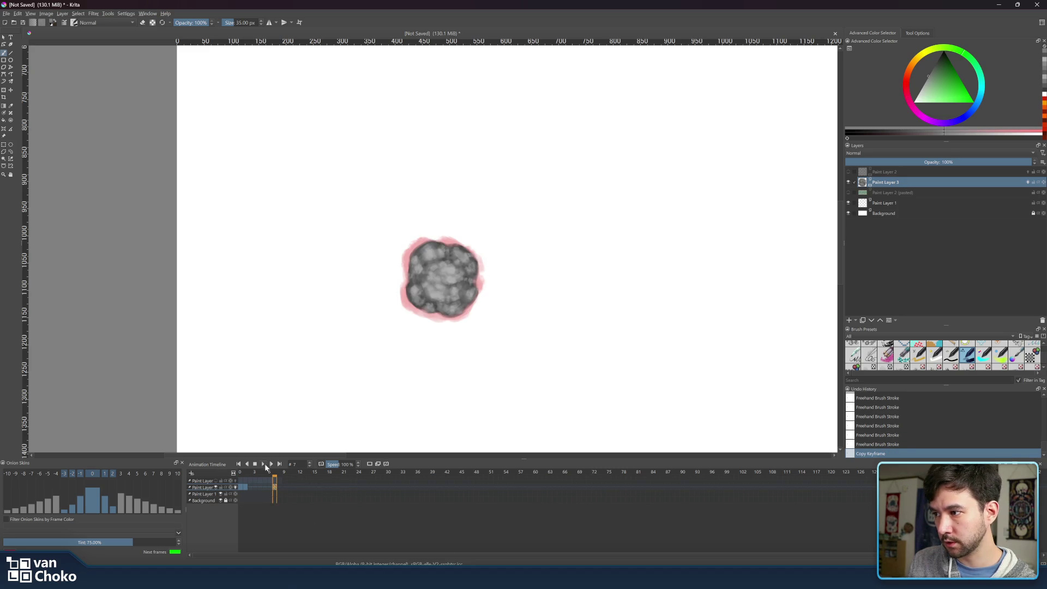
Drag the pasted keyframe to an earlier frame and sample the grey from its smoke drawing.
{"action": "left_click", "coordinate": [246, 488]}
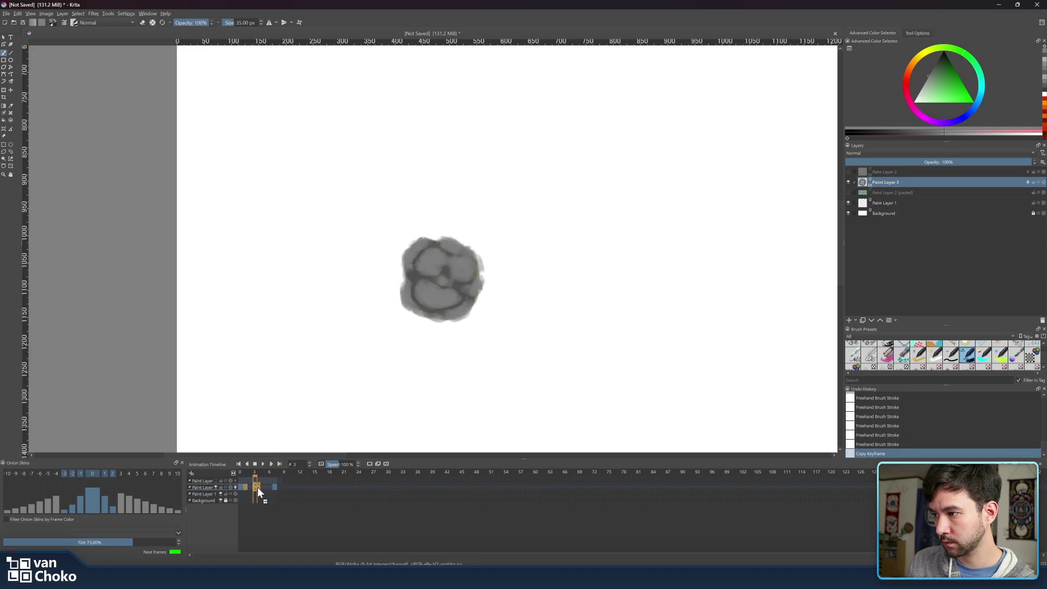
{"action": "mouse_move", "coordinate": [253, 489]}
{"action": "left_mouse_down"}
{"action": "mouse_move", "coordinate": [240, 472]}
{"action": "mouse_move", "coordinate": [295, 476]}
{"action": "mouse_move", "coordinate": [254, 481]}
{"action": "left_mouse_up"}
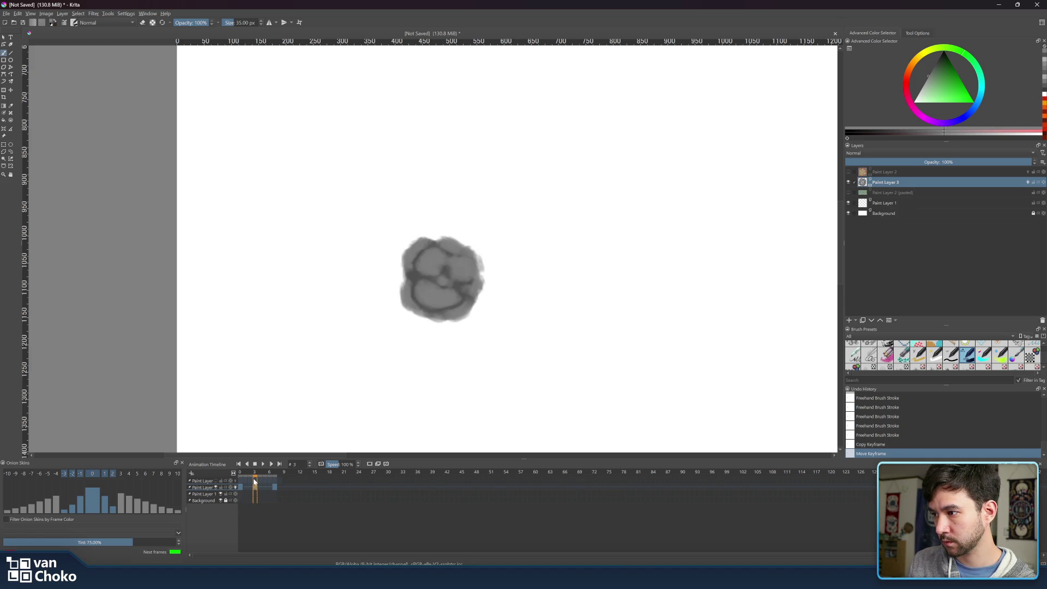
{"action": "left_click", "coordinate": [278, 479]}
{"action": "mouse_move", "coordinate": [275, 482]}
{"action": "left_mouse_down"}
{"action": "mouse_move", "coordinate": [260, 477]}
{"action": "mouse_move", "coordinate": [247, 490]}
{"action": "left_mouse_up"}
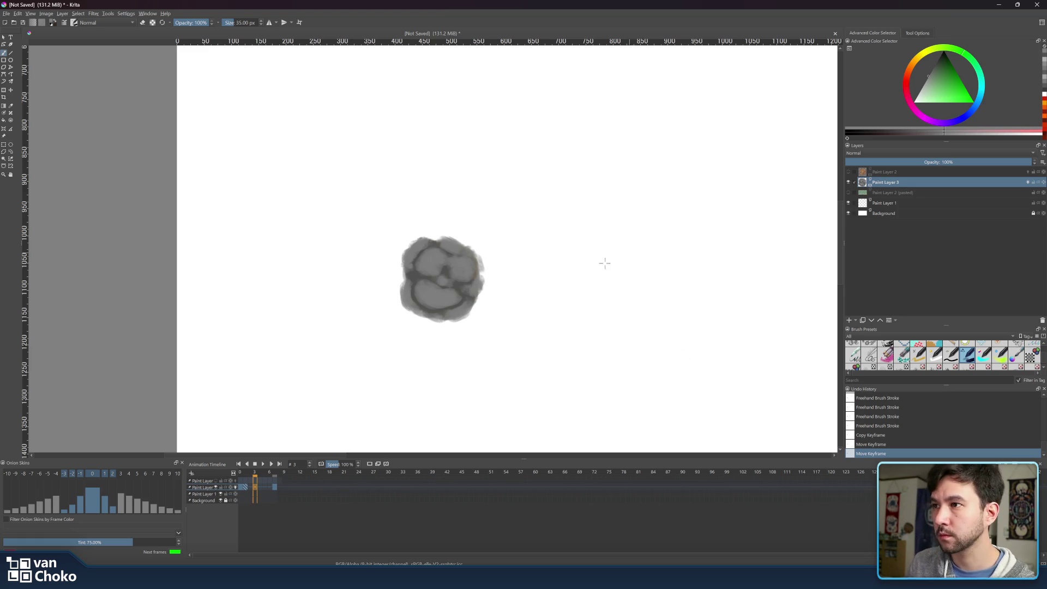
{"action": "left_click", "coordinate": [417, 269], "text": "ctrl"}
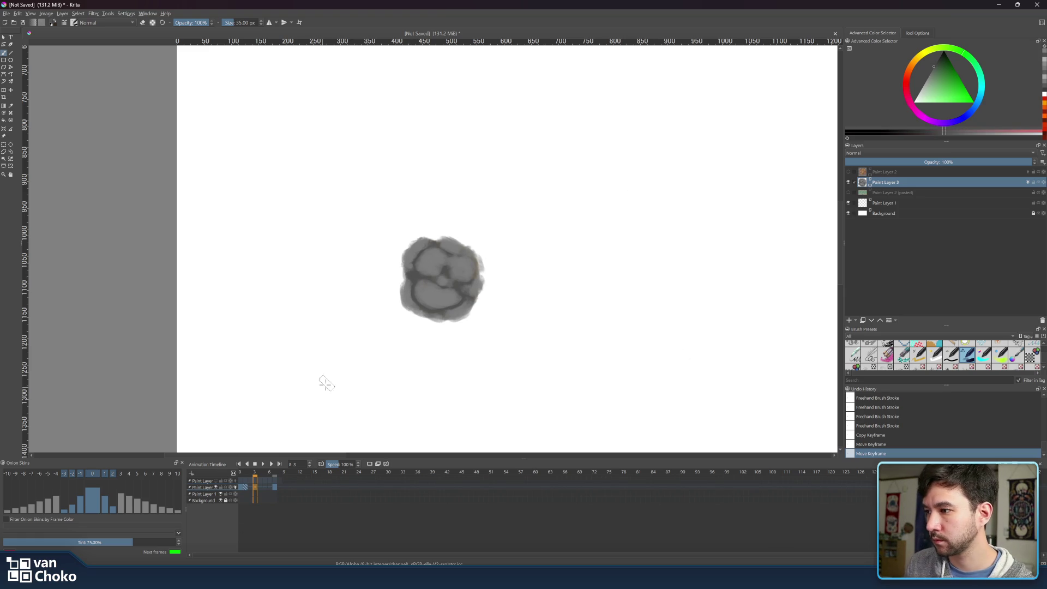
{"action": "right_click", "coordinate": [255, 487]}
{"action": "mouse_move", "coordinate": [306, 537]}
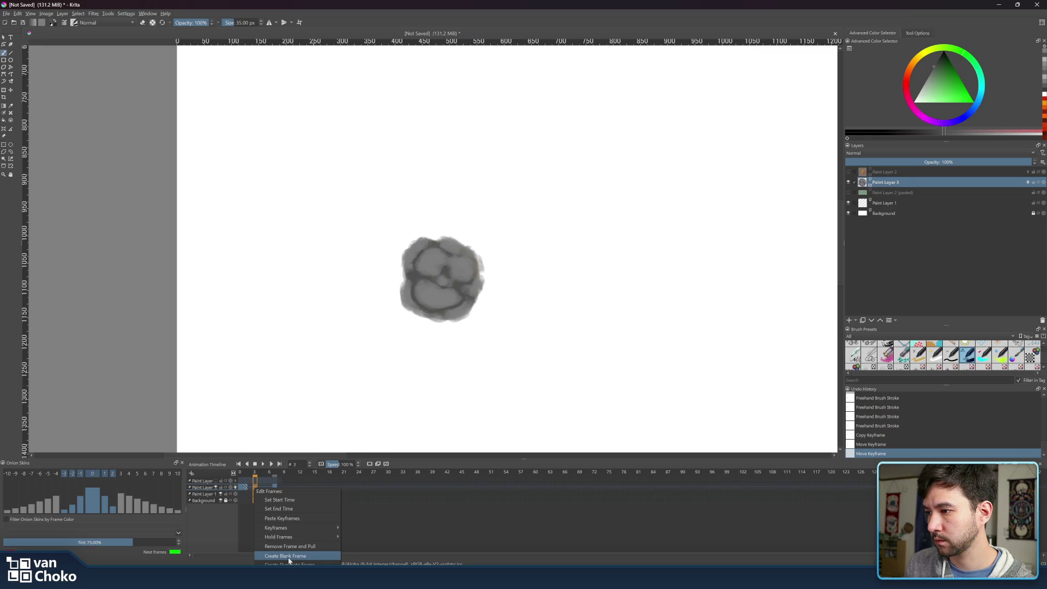
Blank the keyframe and paint a solid dark grey blob over the onion skin using a popup-palette brush.
{"action": "left_click", "coordinate": [289, 556]}
{"action": "right_click", "coordinate": [647, 166]}
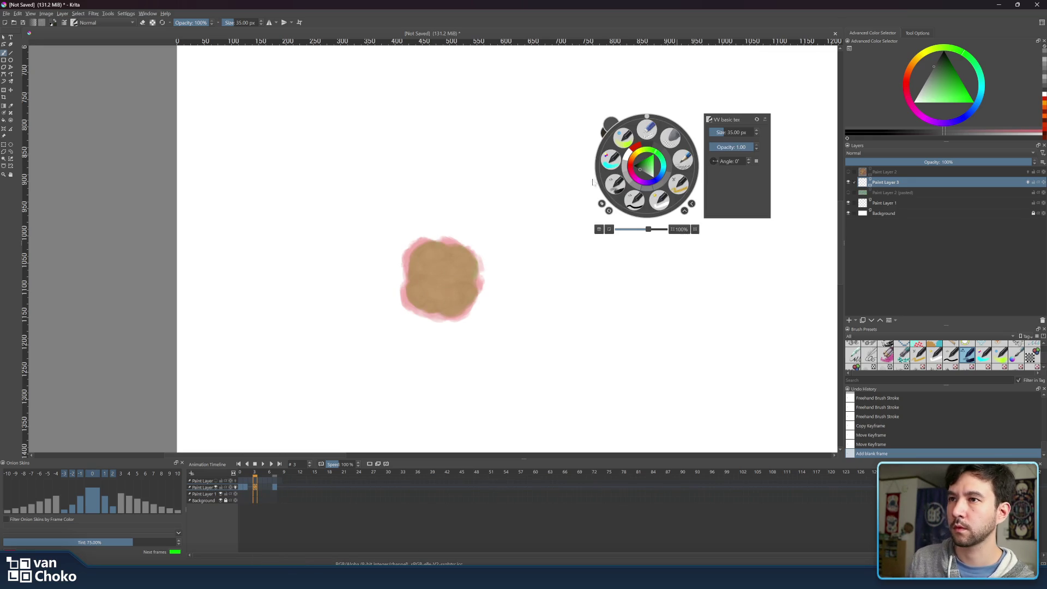
{"action": "left_click", "coordinate": [456, 226]}
{"action": "left_click", "coordinate": [437, 247]}
{"action": "mouse_move", "coordinate": [430, 252]}
{"action": "left_mouse_down"}
{"action": "mouse_move", "coordinate": [459, 240]}
{"action": "mouse_move", "coordinate": [458, 250]}
{"action": "mouse_move", "coordinate": [417, 239]}
{"action": "mouse_move", "coordinate": [468, 252]}
{"action": "mouse_move", "coordinate": [485, 286]}
{"action": "mouse_move", "coordinate": [439, 315]}
{"action": "mouse_move", "coordinate": [416, 281]}
{"action": "mouse_move", "coordinate": [427, 306]}
{"action": "mouse_move", "coordinate": [416, 296]}
{"action": "mouse_move", "coordinate": [413, 270]}
{"action": "mouse_move", "coordinate": [428, 273]}
{"action": "mouse_move", "coordinate": [439, 254]}
{"action": "mouse_move", "coordinate": [416, 286]}
{"action": "mouse_move", "coordinate": [452, 270]}
{"action": "mouse_move", "coordinate": [451, 297]}
{"action": "mouse_move", "coordinate": [465, 291]}
{"action": "mouse_move", "coordinate": [460, 283]}
{"action": "mouse_move", "coordinate": [442, 303]}
{"action": "mouse_move", "coordinate": [456, 260]}
{"action": "mouse_move", "coordinate": [474, 276]}
{"action": "mouse_move", "coordinate": [408, 291]}
{"action": "mouse_move", "coordinate": [415, 251]}
{"action": "mouse_move", "coordinate": [457, 244]}
{"action": "left_mouse_up"}
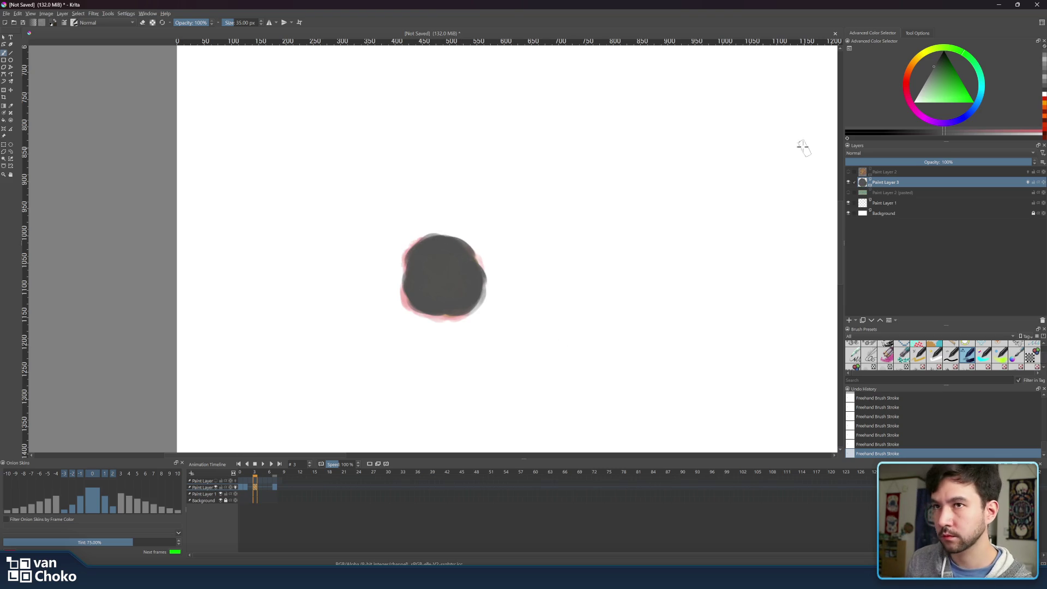
{"action": "key", "text": "ctrl"}
On frame 3, blend lighter shading into the dark blob with brush sizes 14–44 px, comparing against frame 1.
{"action": "left_click", "coordinate": [245, 478]}
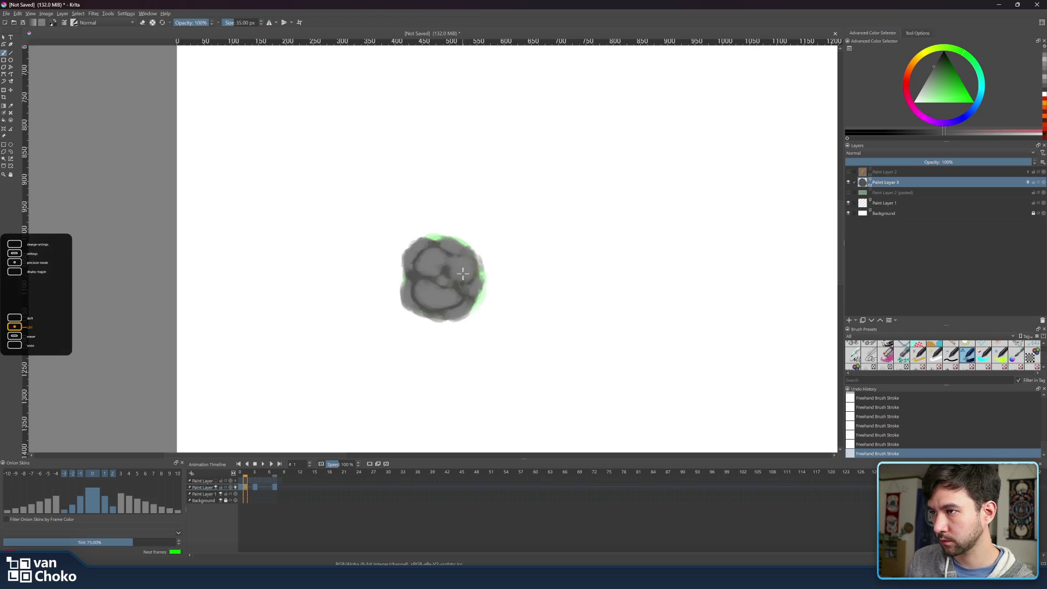
{"action": "left_click", "coordinate": [255, 474]}
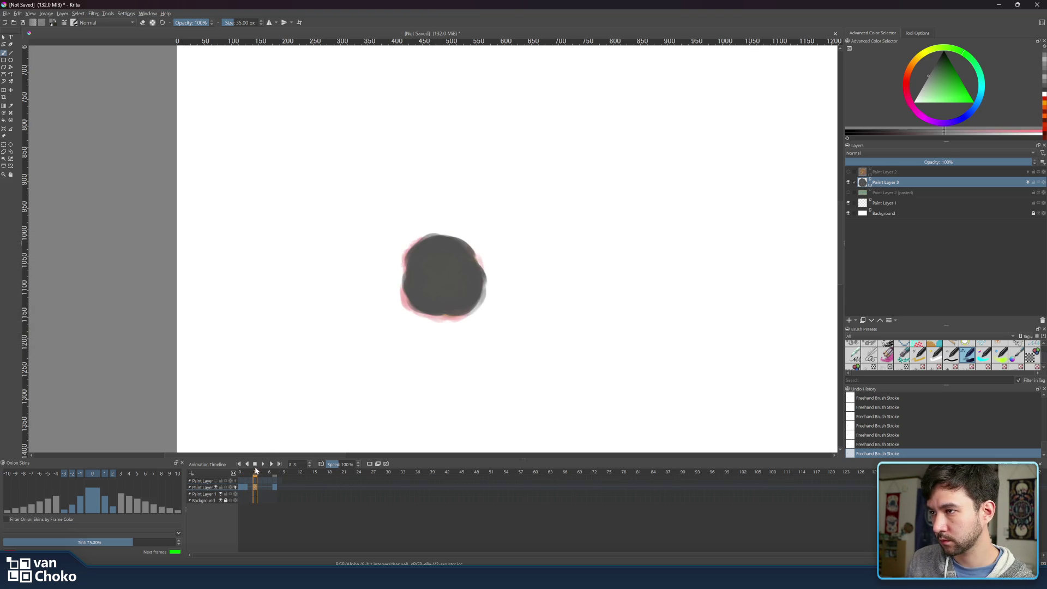
{"action": "key", "text": "bracketleft"}
{"action": "key", "text": "bracketleft"}
{"action": "key", "text": "bracketleft"}
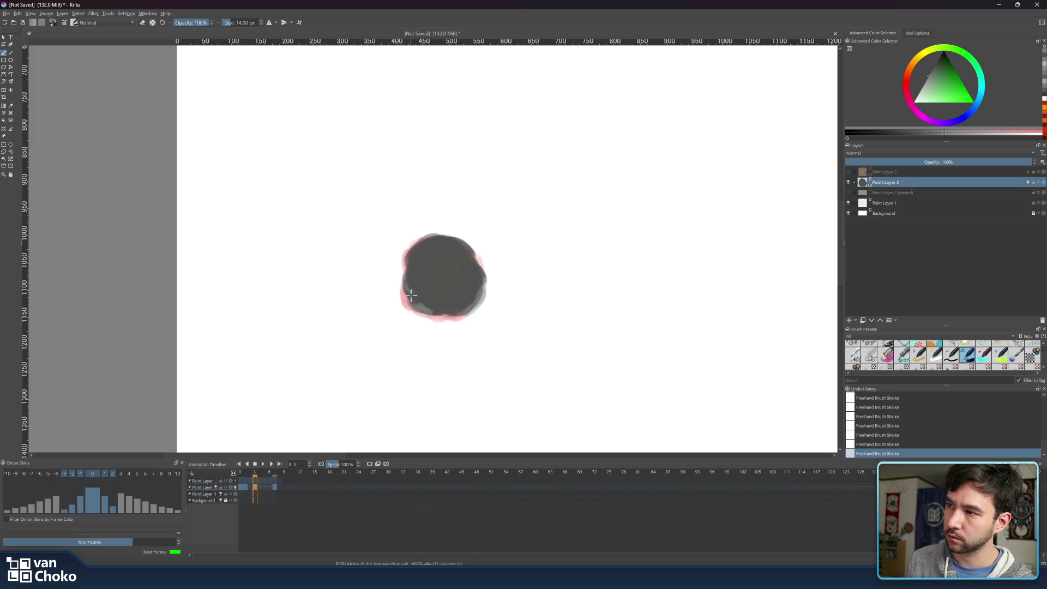
{"action": "key", "text": "bracketright"}
{"action": "left_click_drag", "start_coordinate": [435, 260], "coordinate": [431, 252]}
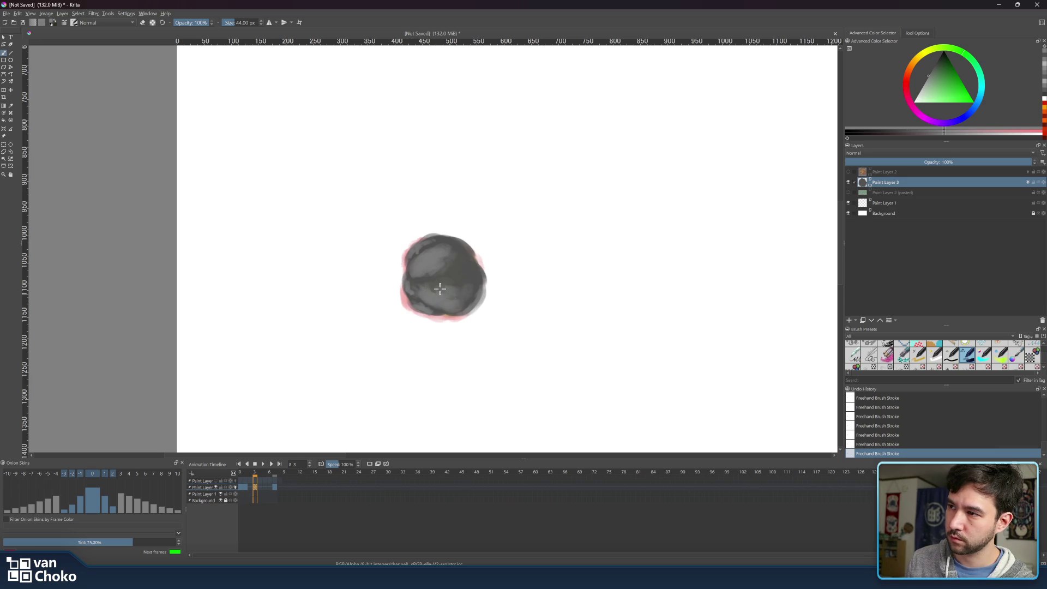
{"action": "left_click_drag", "start_coordinate": [461, 264], "coordinate": [472, 269]}
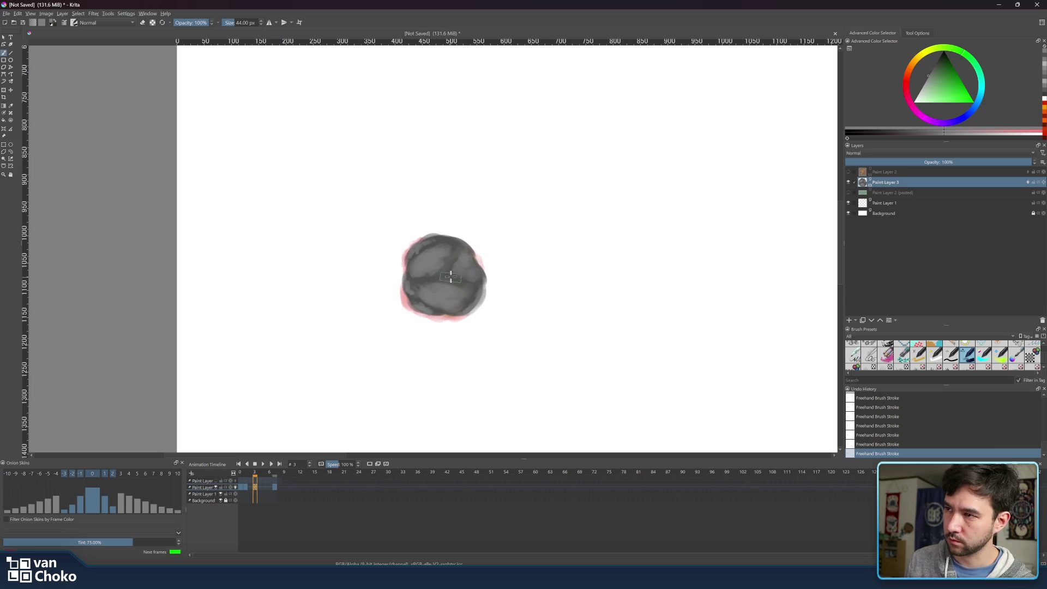
{"action": "key", "text": "bracketleft"}
{"action": "key", "text": "bracketleft"}
{"action": "key", "text": "bracketleft"}
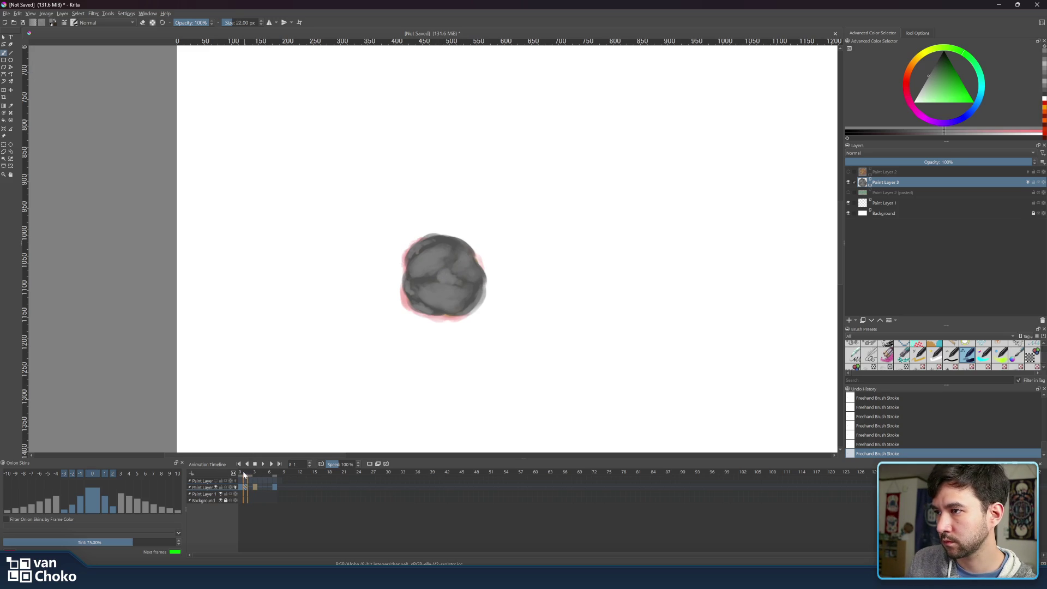
{"action": "mouse_move", "coordinate": [250, 472]}
{"action": "left_mouse_down"}
{"action": "mouse_move", "coordinate": [241, 472]}
{"action": "mouse_move", "coordinate": [252, 479]}
{"action": "left_mouse_up"}
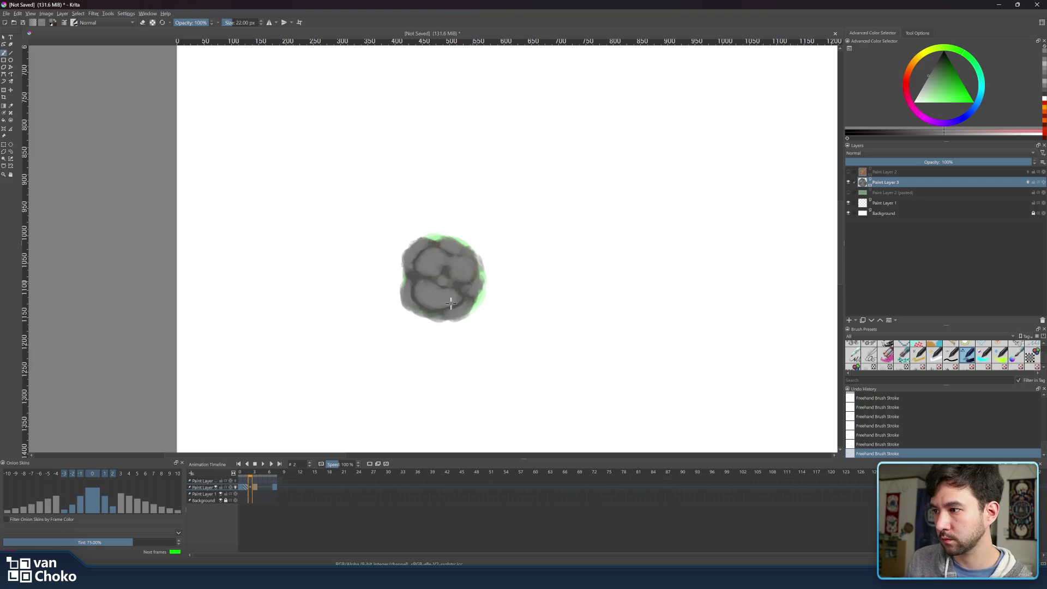
Create a blank frame 2, sample grey from frame 3, and paint dark smoke strokes with a 30 px brush.
{"action": "right_click", "coordinate": [250, 489]}
{"action": "mouse_move", "coordinate": [280, 538]}
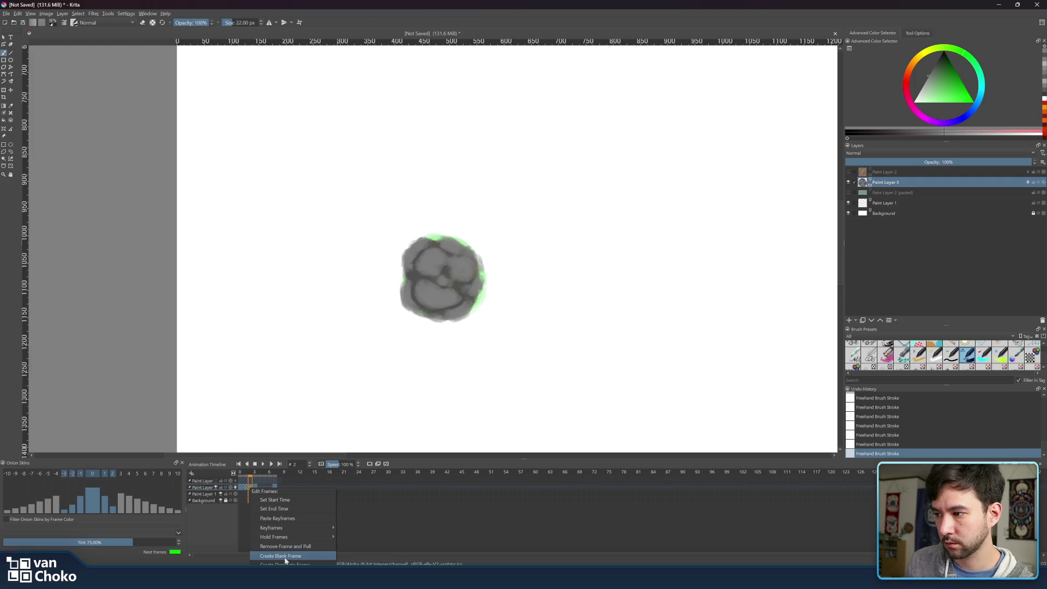
{"action": "left_click", "coordinate": [283, 556]}
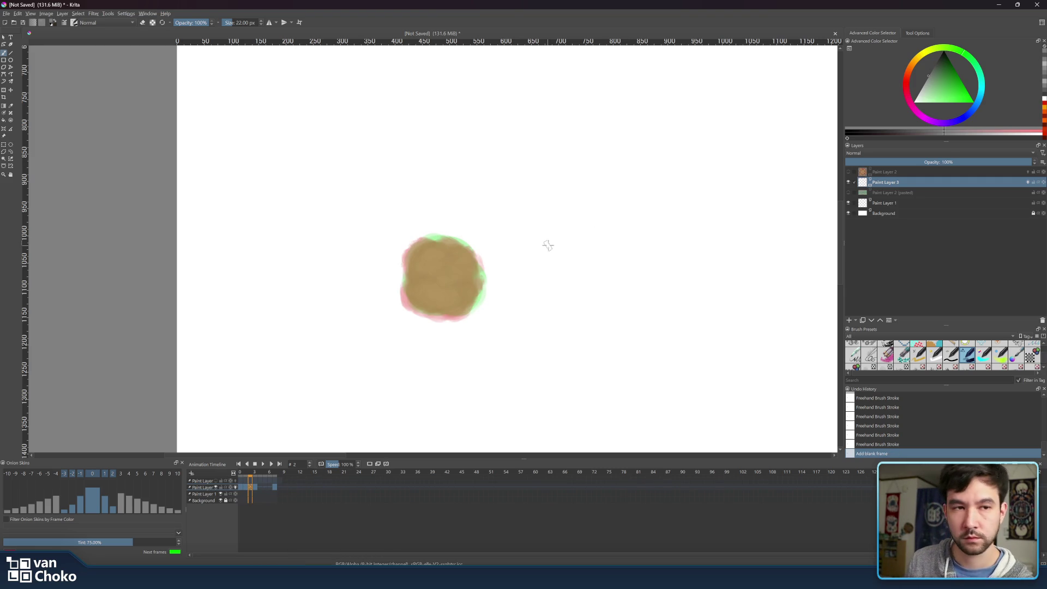
{"action": "left_click", "coordinate": [257, 470]}
{"action": "left_click", "coordinate": [455, 251], "text": "ctrl"}
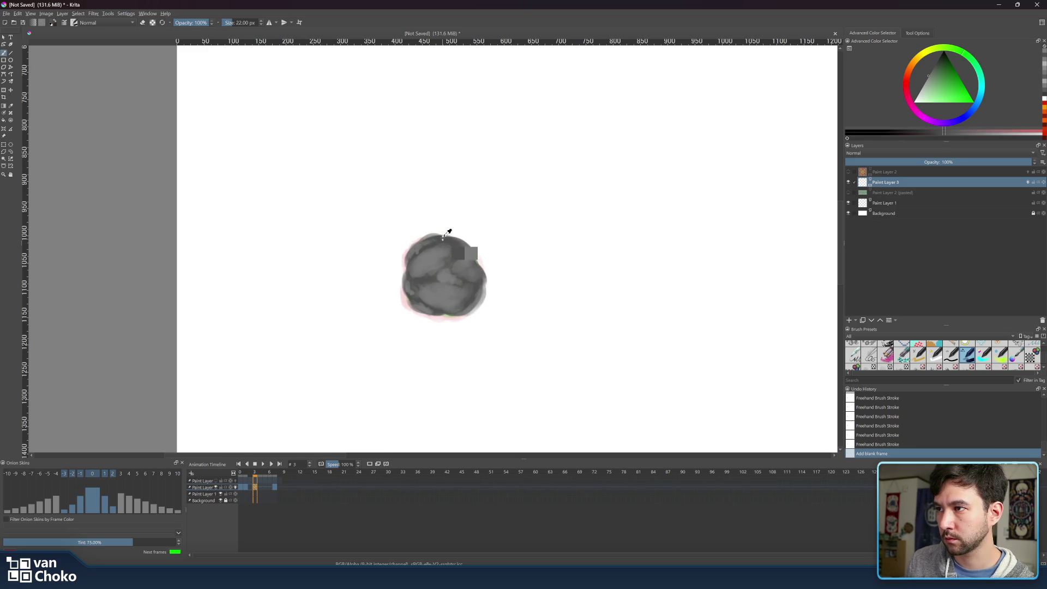
{"action": "left_click", "coordinate": [251, 471]}
{"action": "key", "text": "Right"}
{"action": "key", "text": "Left"}
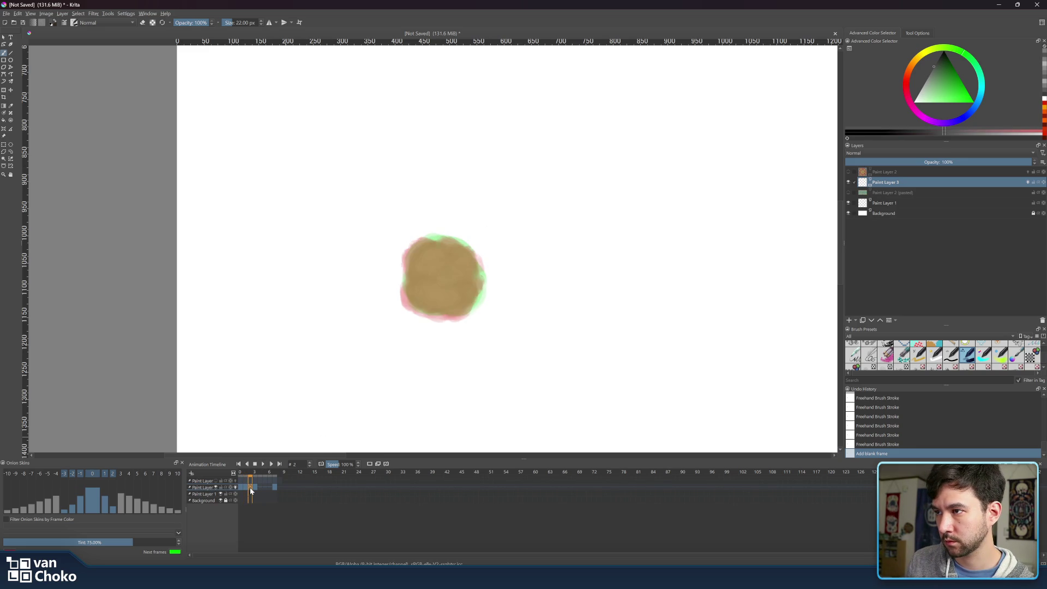
{"action": "key", "text": "bracketright"}
{"action": "key", "text": "bracketright"}
{"action": "mouse_move", "coordinate": [436, 244]}
{"action": "left_mouse_down"}
{"action": "mouse_move", "coordinate": [450, 244]}
{"action": "mouse_move", "coordinate": [421, 249]}
{"action": "mouse_move", "coordinate": [453, 243]}
{"action": "mouse_move", "coordinate": [431, 242]}
{"action": "mouse_move", "coordinate": [435, 254]}
{"action": "mouse_move", "coordinate": [410, 263]}
{"action": "mouse_move", "coordinate": [406, 308]}
{"action": "mouse_move", "coordinate": [407, 285]}
{"action": "mouse_move", "coordinate": [431, 314]}
{"action": "mouse_move", "coordinate": [464, 308]}
{"action": "mouse_move", "coordinate": [477, 283]}
{"action": "mouse_move", "coordinate": [470, 306]}
{"action": "mouse_move", "coordinate": [473, 264]}
{"action": "mouse_move", "coordinate": [461, 248]}
{"action": "mouse_move", "coordinate": [437, 243]}
{"action": "mouse_move", "coordinate": [469, 270]}
{"action": "mouse_move", "coordinate": [470, 286]}
{"action": "mouse_move", "coordinate": [455, 305]}
{"action": "mouse_move", "coordinate": [423, 298]}
{"action": "mouse_move", "coordinate": [414, 272]}
{"action": "mouse_move", "coordinate": [455, 251]}
{"action": "mouse_move", "coordinate": [458, 292]}
{"action": "mouse_move", "coordinate": [433, 302]}
{"action": "mouse_move", "coordinate": [437, 284]}
{"action": "left_mouse_up"}
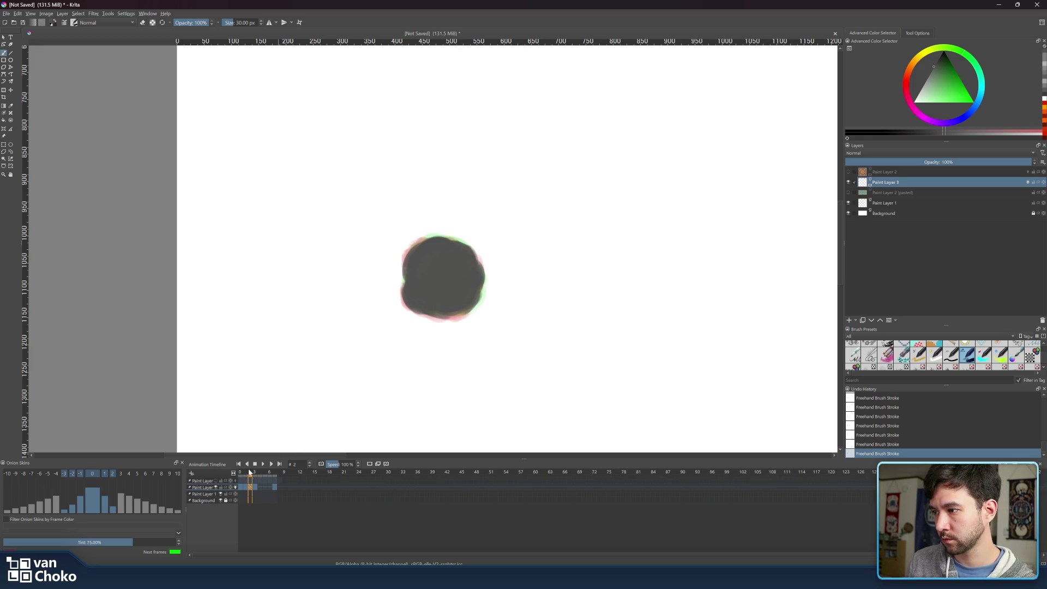
Sample grey from frame 1 and add lighter shading, a top highlight, and touched-up edges to frame 2's blob.
{"action": "left_click", "coordinate": [245, 473]}
{"action": "left_click", "coordinate": [460, 272], "text": "ctrl"}
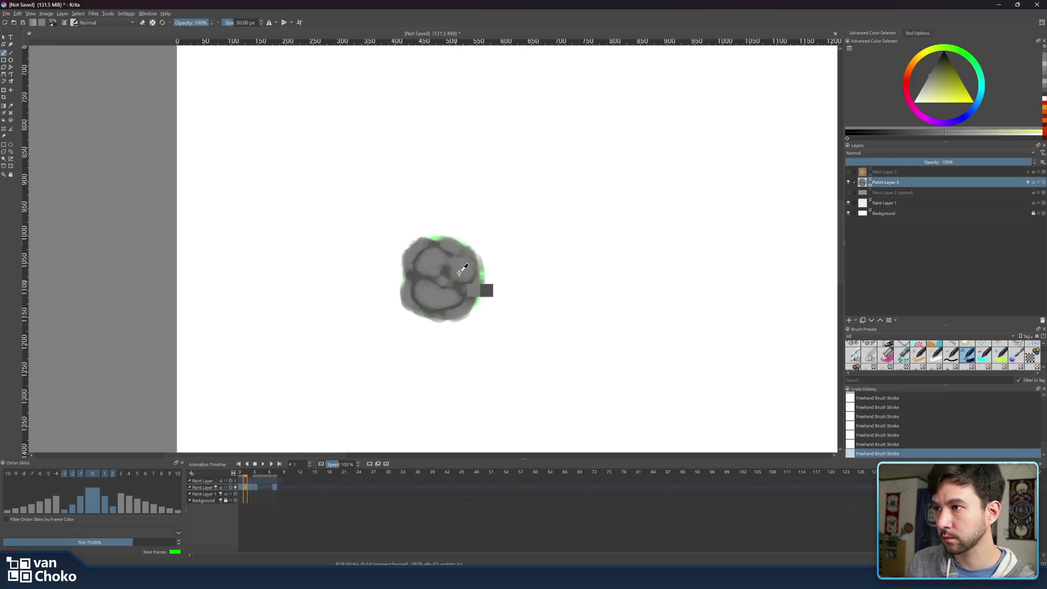
{"action": "left_click", "coordinate": [252, 474]}
{"action": "mouse_move", "coordinate": [419, 280]}
{"action": "left_mouse_down"}
{"action": "mouse_move", "coordinate": [424, 297]}
{"action": "mouse_move", "coordinate": [414, 294]}
{"action": "mouse_move", "coordinate": [441, 298]}
{"action": "mouse_move", "coordinate": [421, 287]}
{"action": "mouse_move", "coordinate": [440, 281]}
{"action": "mouse_move", "coordinate": [444, 289]}
{"action": "mouse_move", "coordinate": [423, 290]}
{"action": "mouse_move", "coordinate": [459, 298]}
{"action": "left_mouse_up"}
{"action": "mouse_move", "coordinate": [458, 253]}
{"action": "left_mouse_down"}
{"action": "mouse_move", "coordinate": [455, 269]}
{"action": "mouse_move", "coordinate": [472, 284]}
{"action": "mouse_move", "coordinate": [464, 254]}
{"action": "mouse_move", "coordinate": [468, 278]}
{"action": "mouse_move", "coordinate": [433, 254]}
{"action": "mouse_move", "coordinate": [421, 264]}
{"action": "mouse_move", "coordinate": [455, 254]}
{"action": "mouse_move", "coordinate": [425, 252]}
{"action": "mouse_move", "coordinate": [439, 260]}
{"action": "mouse_move", "coordinate": [432, 267]}
{"action": "left_mouse_up"}
{"action": "key", "text": "bracketleft"}
{"action": "key", "text": "bracketleft"}
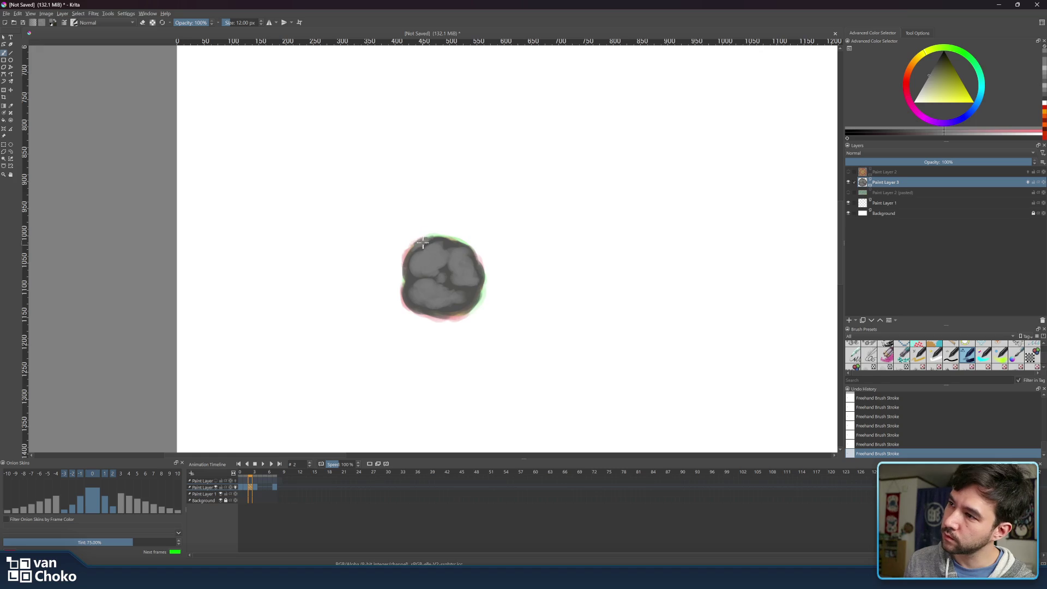
{"action": "left_click_drag", "start_coordinate": [409, 256], "coordinate": [405, 274]}
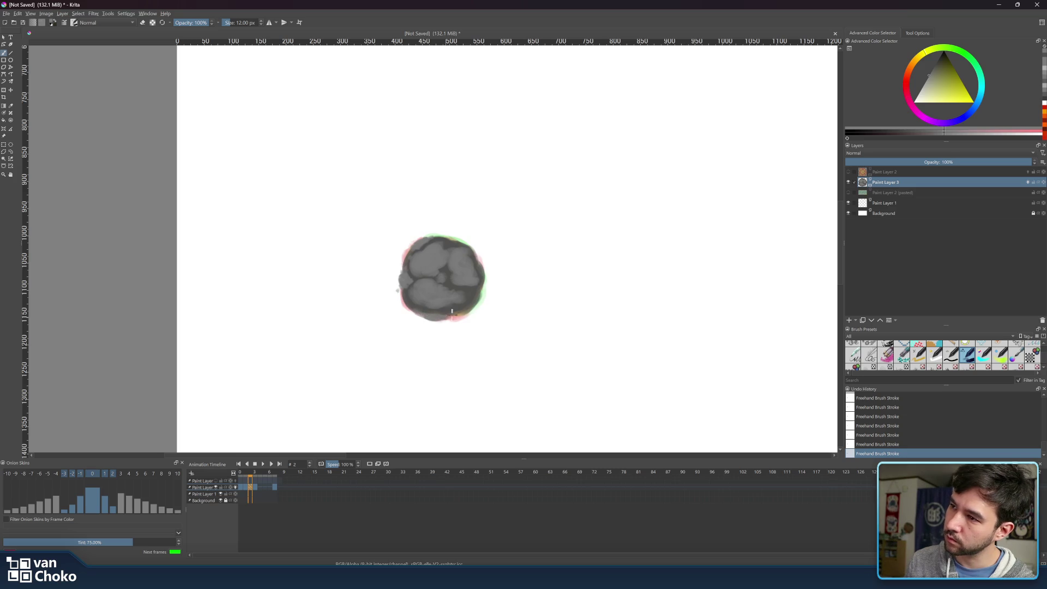
{"action": "left_click_drag", "start_coordinate": [485, 285], "coordinate": [477, 294]}
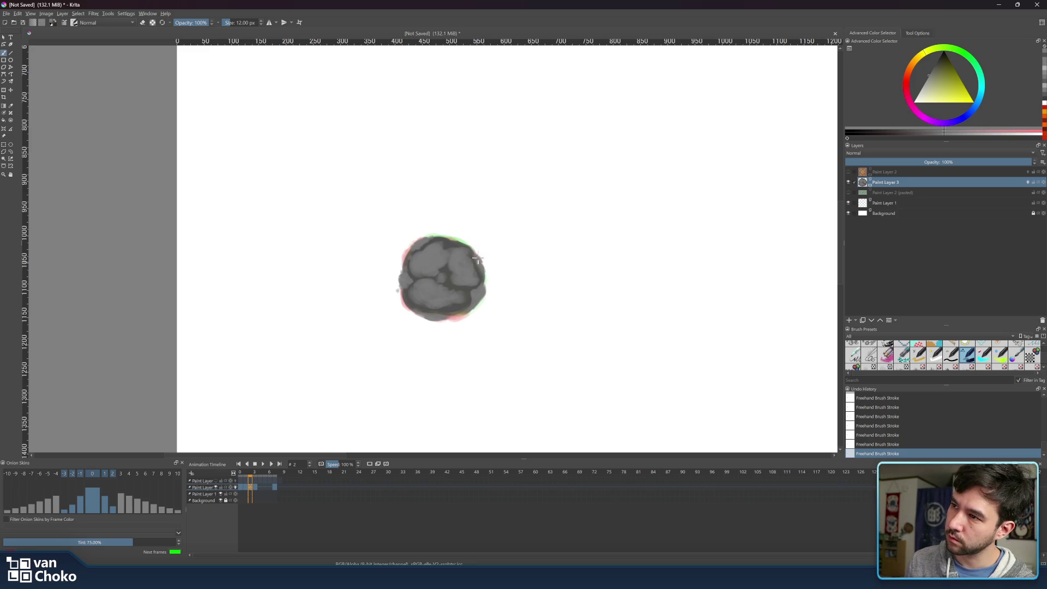
{"action": "left_click", "coordinate": [255, 476]}
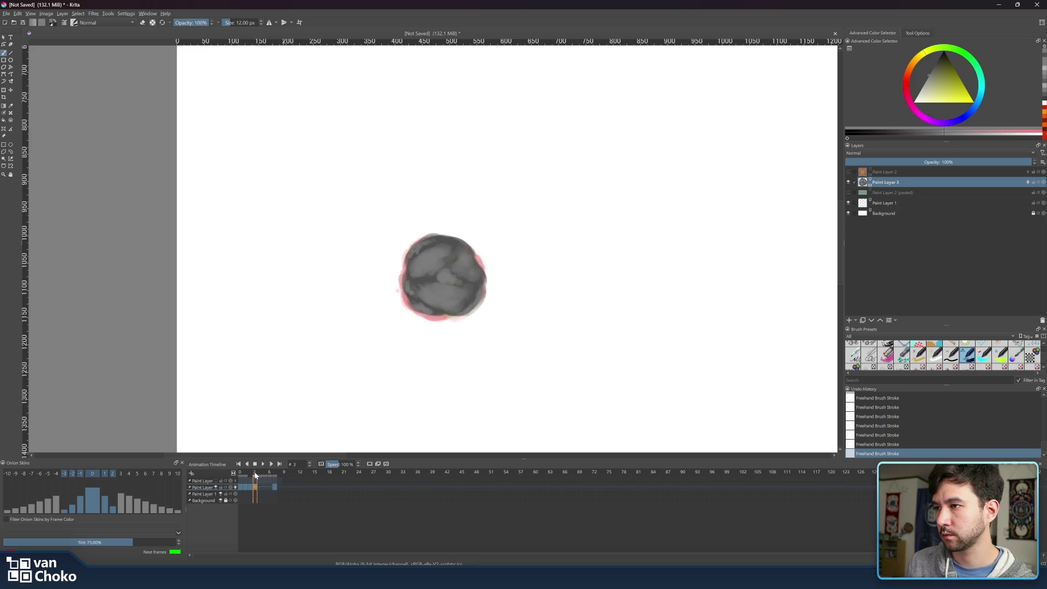
Erase along the top rim of frame 3's smoke ball with a 28 px eraser.
{"action": "mouse_move", "coordinate": [249, 473]}
{"action": "left_mouse_down"}
{"action": "mouse_move", "coordinate": [239, 478]}
{"action": "mouse_move", "coordinate": [255, 473]}
{"action": "left_mouse_up"}
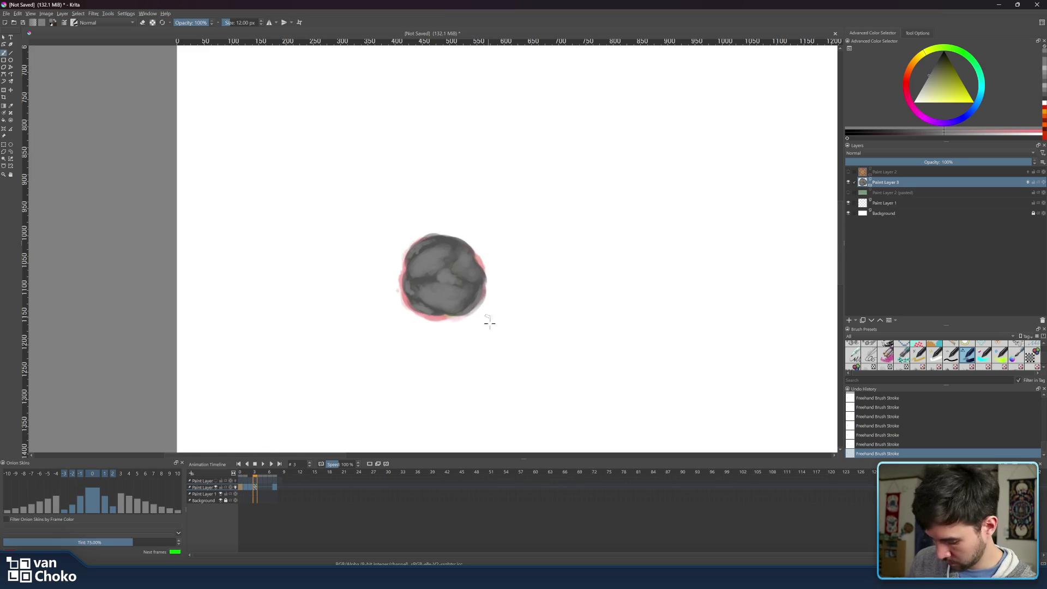
{"action": "key", "text": "e"}
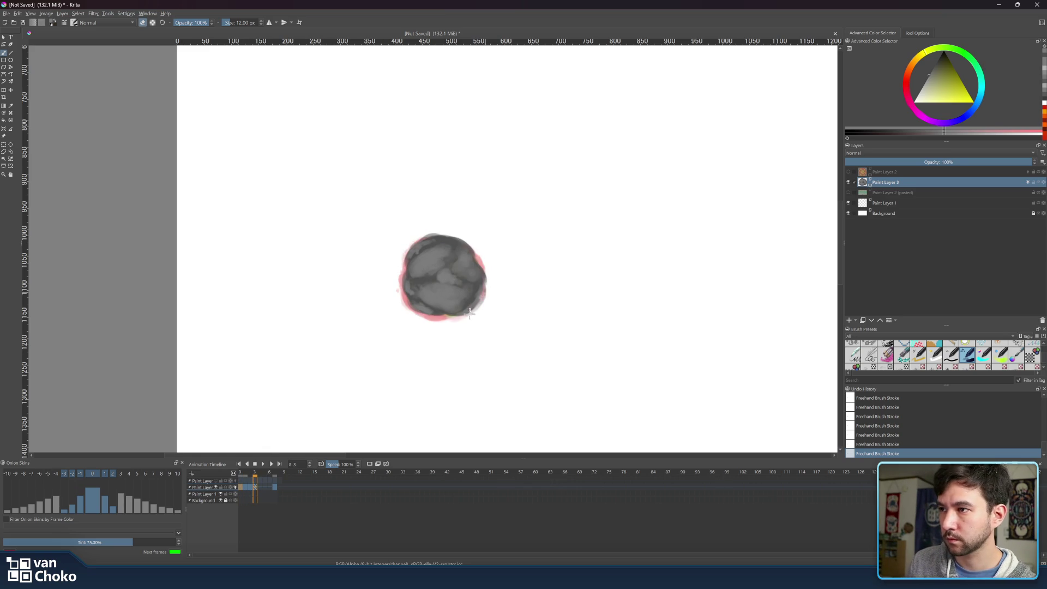
{"action": "key", "text": "bracketright"}
{"action": "key", "text": "bracketright"}
{"action": "key", "text": "bracketright"}
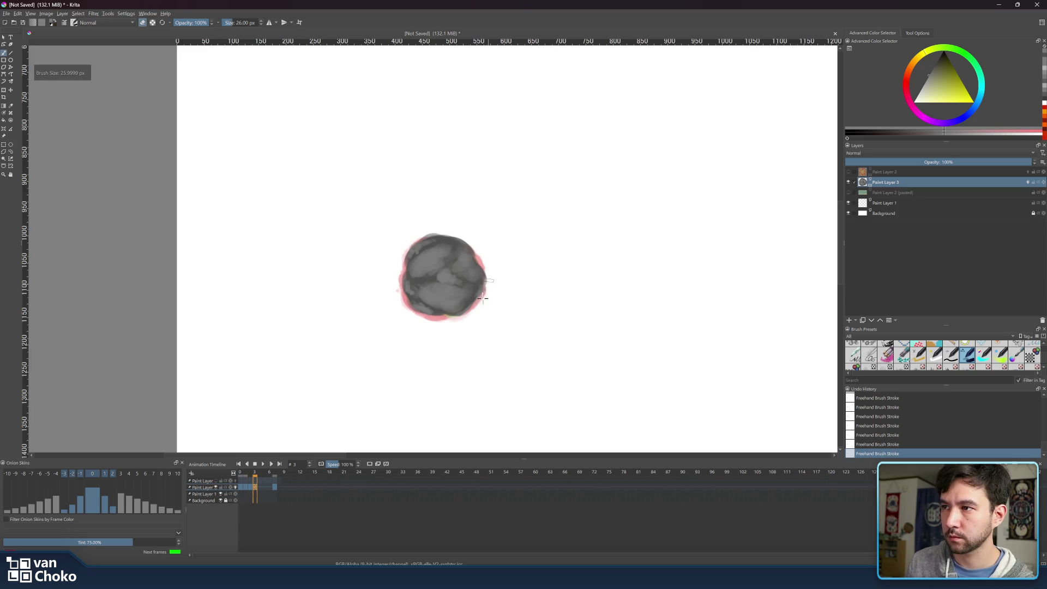
{"action": "mouse_move", "coordinate": [482, 242]}
{"action": "left_mouse_down"}
{"action": "mouse_move", "coordinate": [450, 233]}
{"action": "mouse_move", "coordinate": [403, 255]}
{"action": "mouse_move", "coordinate": [397, 298]}
{"action": "mouse_move", "coordinate": [448, 314]}
{"action": "left_mouse_up"}
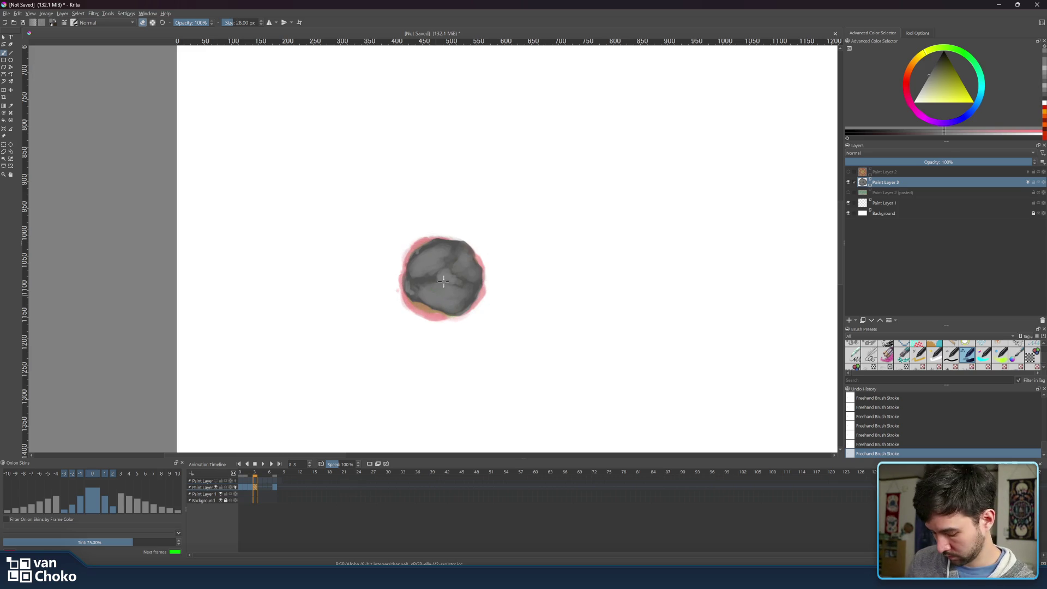
{"action": "key", "text": "e"}
Reshade the ball with sampled dark and lighter greys on its left, lower-left and middle, then scrub back to frame 0.
{"action": "left_click", "coordinate": [444, 295], "text": "ctrl"}
{"action": "mouse_move", "coordinate": [422, 260]}
{"action": "left_mouse_down"}
{"action": "mouse_move", "coordinate": [417, 248]}
{"action": "mouse_move", "coordinate": [425, 254]}
{"action": "mouse_move", "coordinate": [410, 294]}
{"action": "mouse_move", "coordinate": [447, 317]}
{"action": "mouse_move", "coordinate": [483, 289]}
{"action": "mouse_move", "coordinate": [469, 251]}
{"action": "mouse_move", "coordinate": [452, 241]}
{"action": "left_mouse_up"}
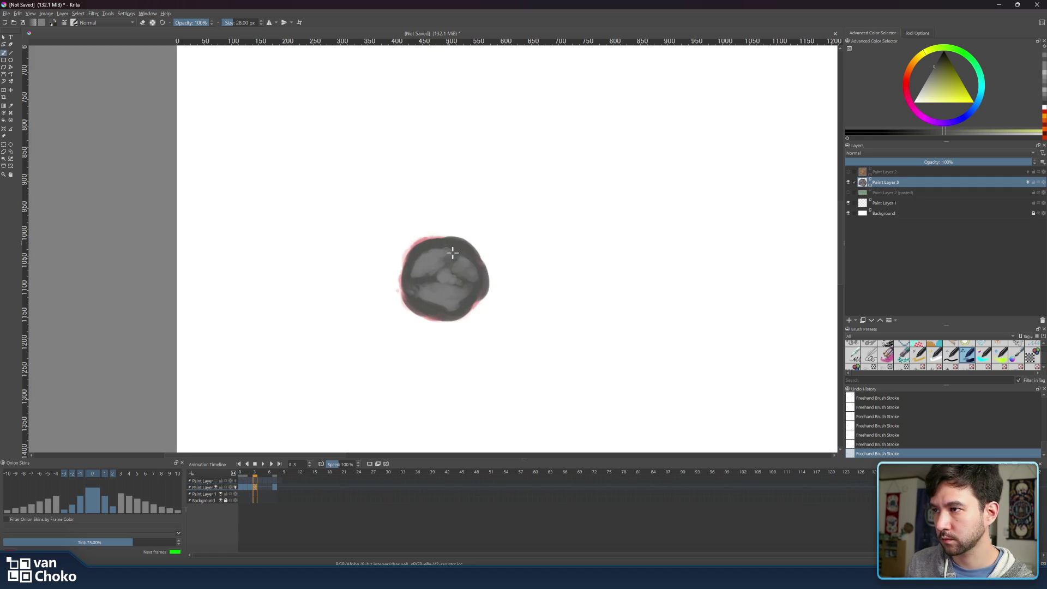
{"action": "left_click", "coordinate": [468, 311], "text": "ctrl"}
{"action": "mouse_move", "coordinate": [423, 303]}
{"action": "left_mouse_down"}
{"action": "mouse_move", "coordinate": [449, 301]}
{"action": "mouse_move", "coordinate": [417, 294]}
{"action": "mouse_move", "coordinate": [431, 245]}
{"action": "mouse_move", "coordinate": [423, 264]}
{"action": "mouse_move", "coordinate": [466, 254]}
{"action": "mouse_move", "coordinate": [480, 269]}
{"action": "mouse_move", "coordinate": [459, 251]}
{"action": "mouse_move", "coordinate": [472, 264]}
{"action": "mouse_move", "coordinate": [433, 283]}
{"action": "mouse_move", "coordinate": [452, 284]}
{"action": "mouse_move", "coordinate": [419, 281]}
{"action": "mouse_move", "coordinate": [455, 287]}
{"action": "mouse_move", "coordinate": [430, 271]}
{"action": "mouse_move", "coordinate": [444, 265]}
{"action": "mouse_move", "coordinate": [461, 292]}
{"action": "mouse_move", "coordinate": [436, 276]}
{"action": "mouse_move", "coordinate": [464, 276]}
{"action": "mouse_move", "coordinate": [449, 258]}
{"action": "left_mouse_up"}
{"action": "left_click", "coordinate": [456, 248], "text": "ctrl"}
{"action": "left_click", "coordinate": [461, 292], "text": "ctrl"}
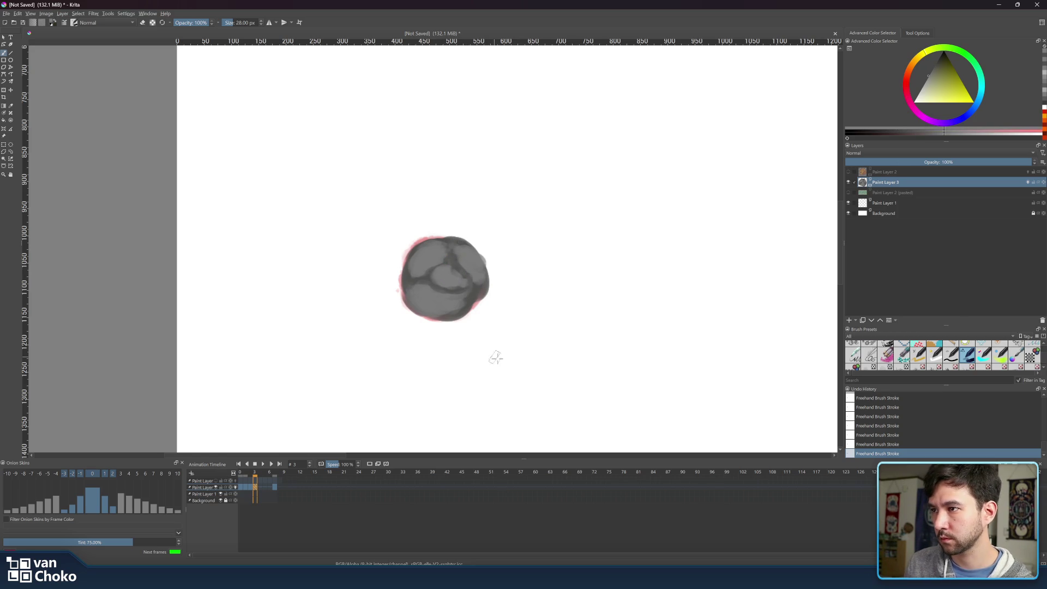
{"action": "mouse_move", "coordinate": [254, 476]}
{"action": "left_mouse_down"}
{"action": "mouse_move", "coordinate": [241, 476]}
{"action": "mouse_move", "coordinate": [279, 479]}
{"action": "mouse_move", "coordinate": [258, 477]}
{"action": "left_mouse_up"}
Create a blank frame at frame 4 on Paint Layer 3.
{"action": "right_click", "coordinate": [260, 486]}
{"action": "left_click", "coordinate": [259, 478]}
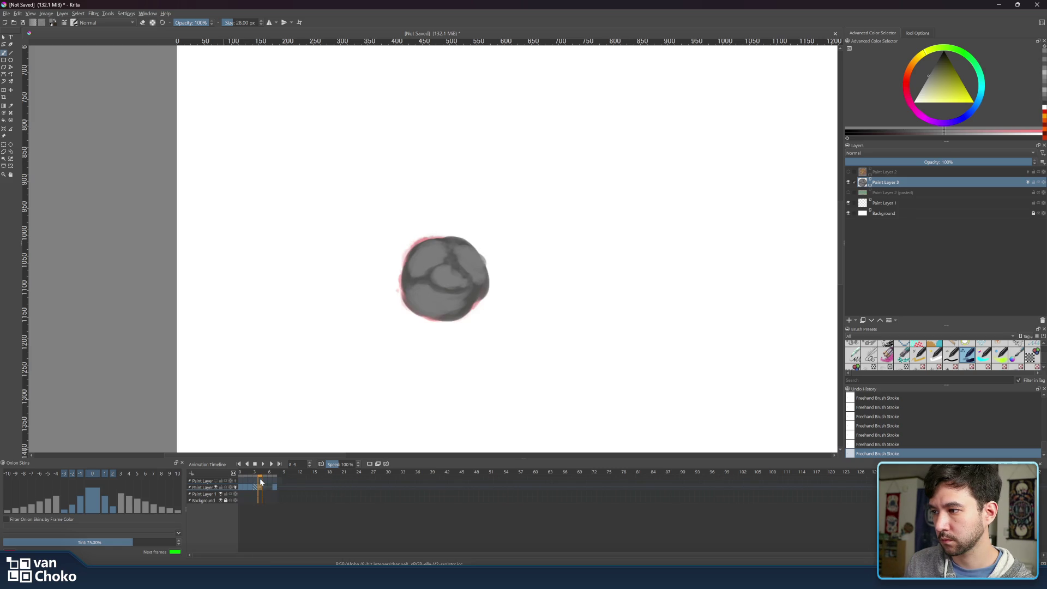
{"action": "right_click", "coordinate": [261, 486]}
{"action": "left_click", "coordinate": [309, 557]}
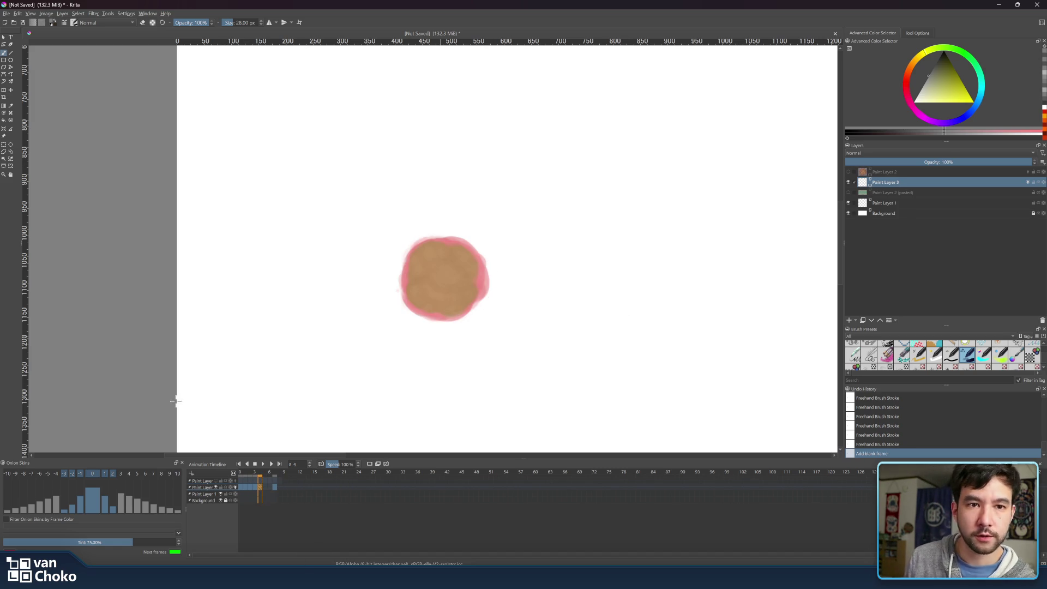
Sample frame 3's grey and paint a dark grey blob edge on frame 4.
{"action": "left_click_drag", "start_coordinate": [259, 473], "coordinate": [256, 472]}
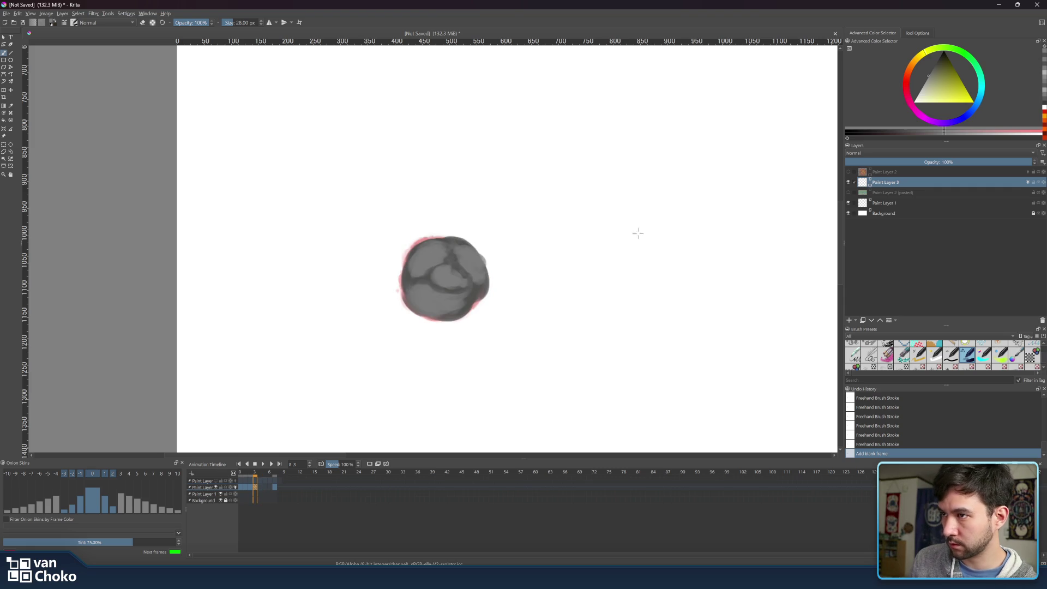
{"action": "left_click", "coordinate": [472, 293], "text": "ctrl"}
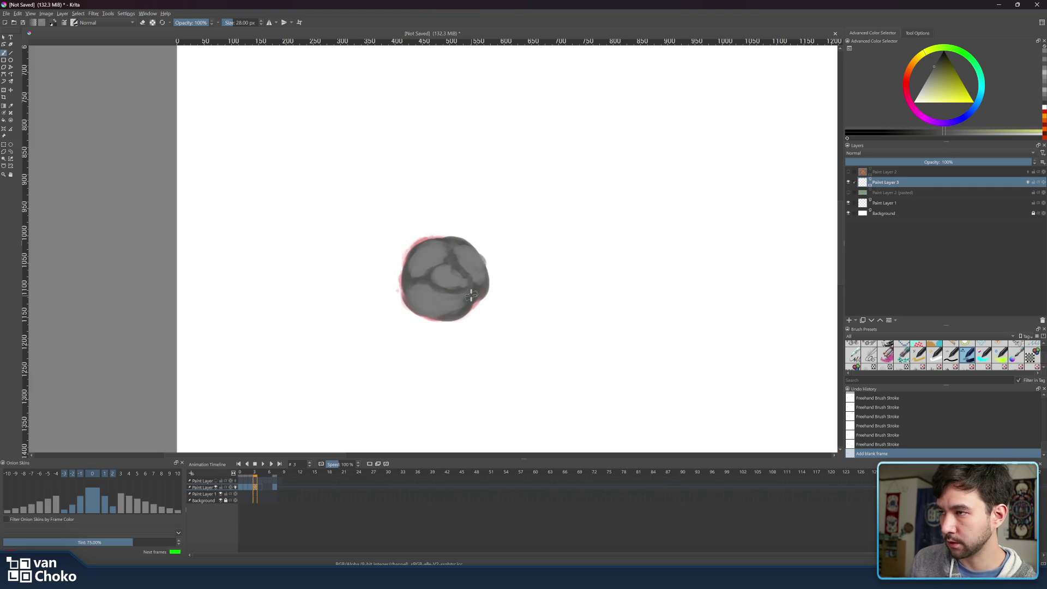
{"action": "left_click", "coordinate": [262, 477]}
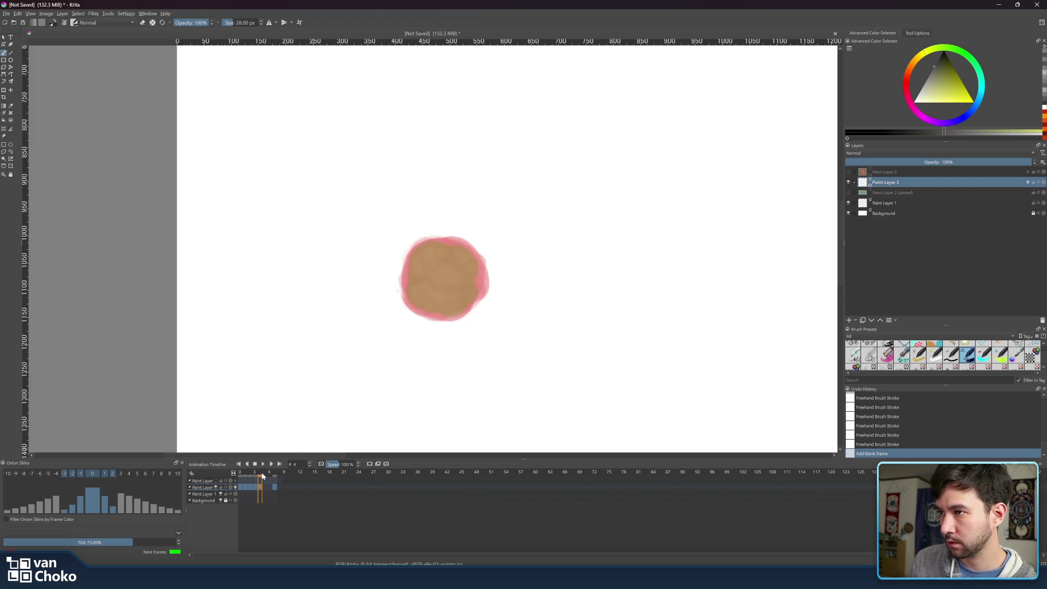
{"action": "mouse_move", "coordinate": [412, 280]}
{"action": "left_mouse_down"}
{"action": "mouse_move", "coordinate": [414, 254]}
{"action": "mouse_move", "coordinate": [446, 243]}
{"action": "mouse_move", "coordinate": [483, 272]}
{"action": "mouse_move", "coordinate": [459, 315]}
{"action": "mouse_move", "coordinate": [431, 316]}
{"action": "mouse_move", "coordinate": [408, 289]}
{"action": "mouse_move", "coordinate": [467, 308]}
{"action": "mouse_move", "coordinate": [431, 315]}
{"action": "mouse_move", "coordinate": [417, 289]}
{"action": "mouse_move", "coordinate": [425, 260]}
{"action": "mouse_move", "coordinate": [427, 268]}
{"action": "mouse_move", "coordinate": [444, 256]}
{"action": "mouse_move", "coordinate": [469, 262]}
{"action": "mouse_move", "coordinate": [479, 288]}
{"action": "mouse_move", "coordinate": [458, 306]}
{"action": "mouse_move", "coordinate": [431, 300]}
{"action": "mouse_move", "coordinate": [425, 278]}
{"action": "mouse_move", "coordinate": [454, 275]}
{"action": "mouse_move", "coordinate": [454, 291]}
{"action": "mouse_move", "coordinate": [481, 285]}
{"action": "mouse_move", "coordinate": [465, 251]}
{"action": "mouse_move", "coordinate": [480, 280]}
{"action": "mouse_move", "coordinate": [450, 308]}
{"action": "mouse_move", "coordinate": [405, 295]}
{"action": "left_mouse_up"}
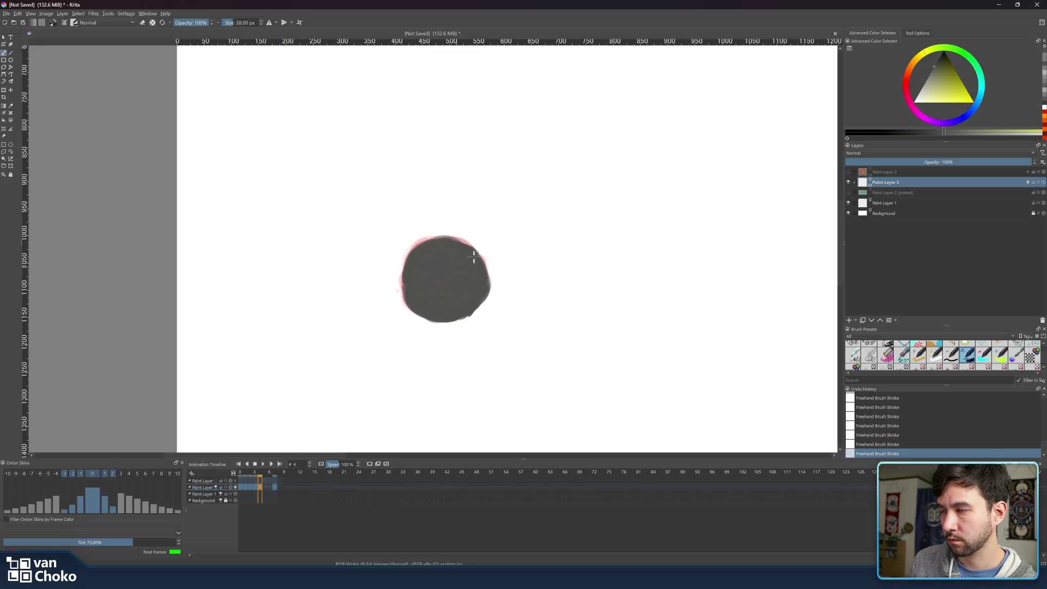
{"action": "left_click", "coordinate": [256, 471]}
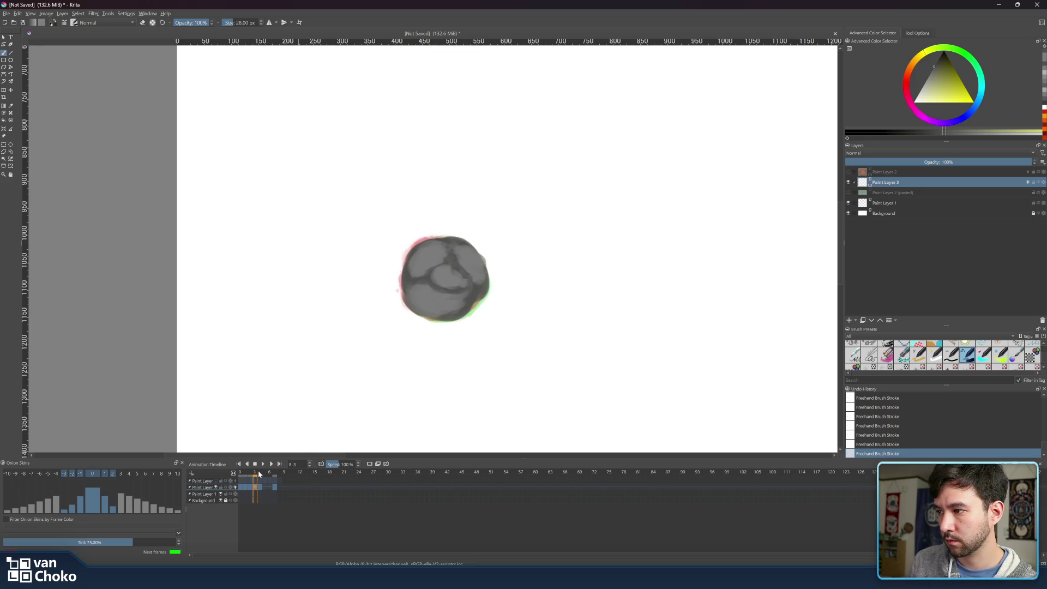
Compare frame 4 with frames 7 and 3, sampling a lighter grey from frame 3's ball.
{"action": "left_click", "coordinate": [261, 471]}
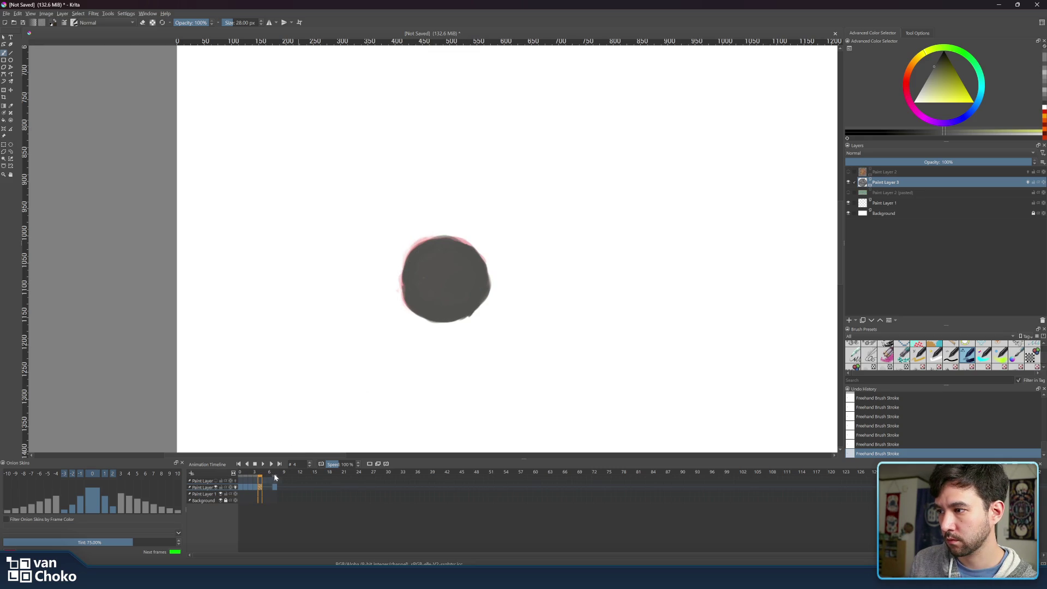
{"action": "left_click", "coordinate": [274, 472]}
{"action": "left_click", "coordinate": [260, 473]}
{"action": "left_click", "coordinate": [255, 473]}
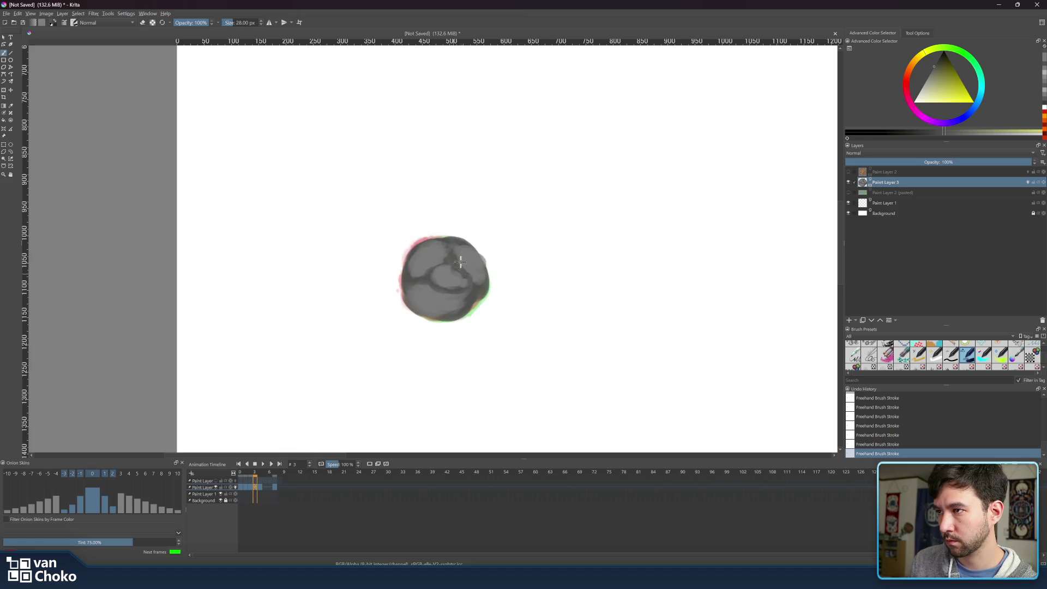
{"action": "left_click", "coordinate": [471, 269], "text": "ctrl"}
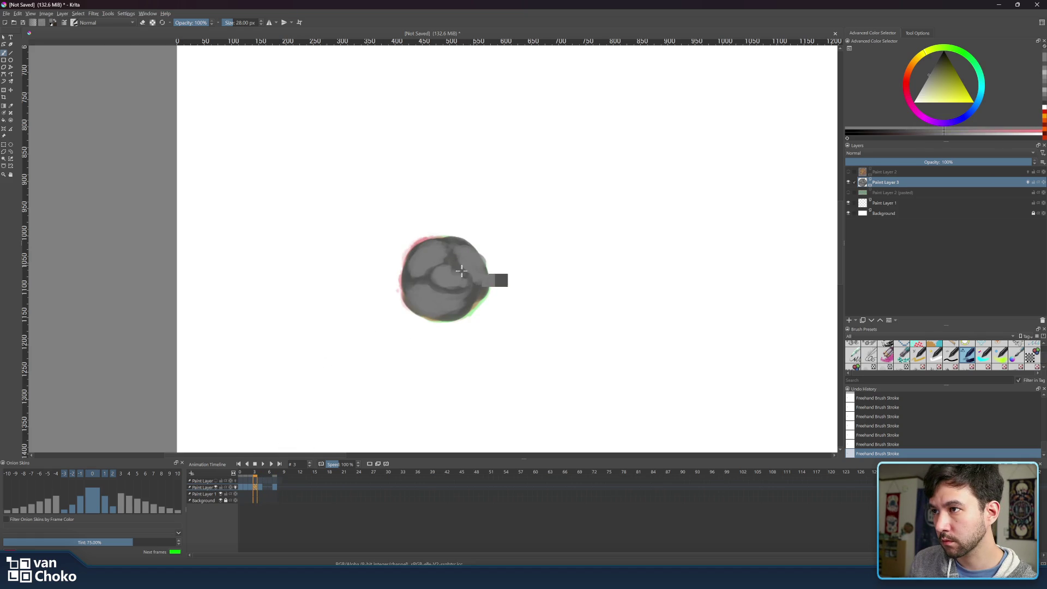
{"action": "left_click", "coordinate": [262, 472]}
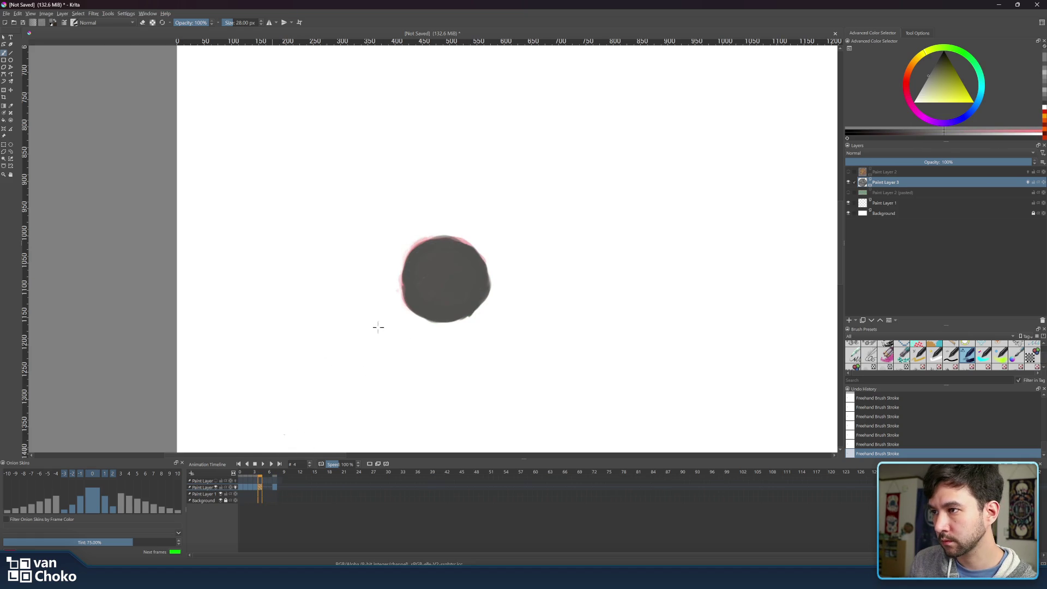
Paint lighter grey into frame 4's blob, fill out its upper-right edge, then preview frames 1–3.
{"action": "mouse_move", "coordinate": [434, 281]}
{"action": "left_mouse_down"}
{"action": "mouse_move", "coordinate": [439, 273]}
{"action": "mouse_move", "coordinate": [433, 289]}
{"action": "mouse_move", "coordinate": [467, 284]}
{"action": "mouse_move", "coordinate": [442, 262]}
{"action": "mouse_move", "coordinate": [458, 284]}
{"action": "mouse_move", "coordinate": [436, 276]}
{"action": "mouse_move", "coordinate": [458, 283]}
{"action": "left_mouse_up"}
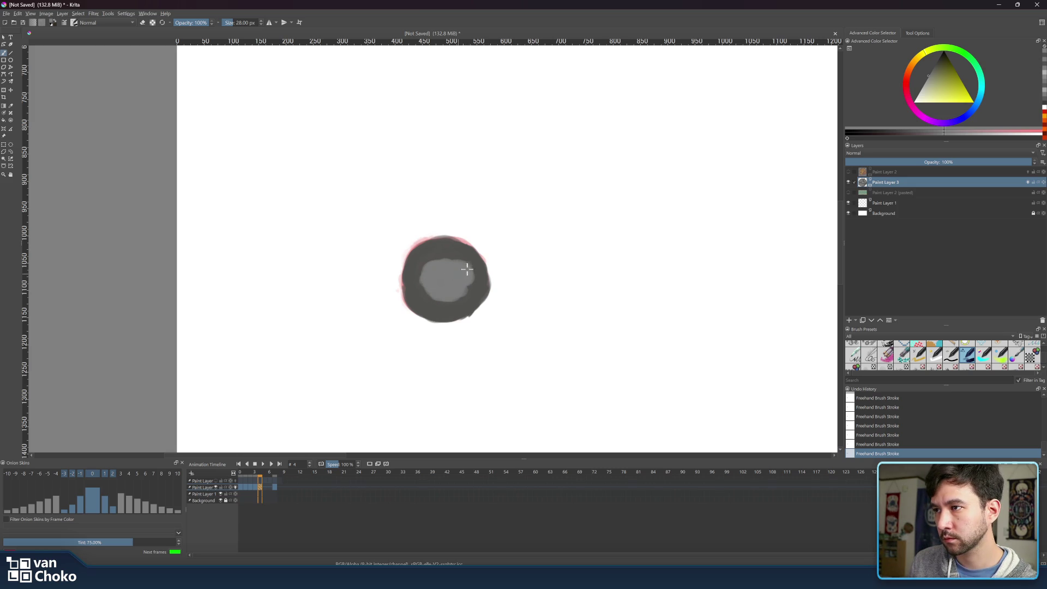
{"action": "mouse_move", "coordinate": [432, 244]}
{"action": "left_mouse_down"}
{"action": "mouse_move", "coordinate": [414, 268]}
{"action": "mouse_move", "coordinate": [441, 245]}
{"action": "mouse_move", "coordinate": [414, 265]}
{"action": "mouse_move", "coordinate": [410, 305]}
{"action": "mouse_move", "coordinate": [428, 297]}
{"action": "mouse_move", "coordinate": [440, 317]}
{"action": "mouse_move", "coordinate": [480, 291]}
{"action": "mouse_move", "coordinate": [469, 314]}
{"action": "mouse_move", "coordinate": [484, 289]}
{"action": "mouse_move", "coordinate": [465, 247]}
{"action": "mouse_move", "coordinate": [481, 286]}
{"action": "mouse_move", "coordinate": [472, 254]}
{"action": "mouse_move", "coordinate": [449, 313]}
{"action": "mouse_move", "coordinate": [476, 297]}
{"action": "left_mouse_up"}
{"action": "left_click_drag", "start_coordinate": [465, 247], "coordinate": [474, 257]}
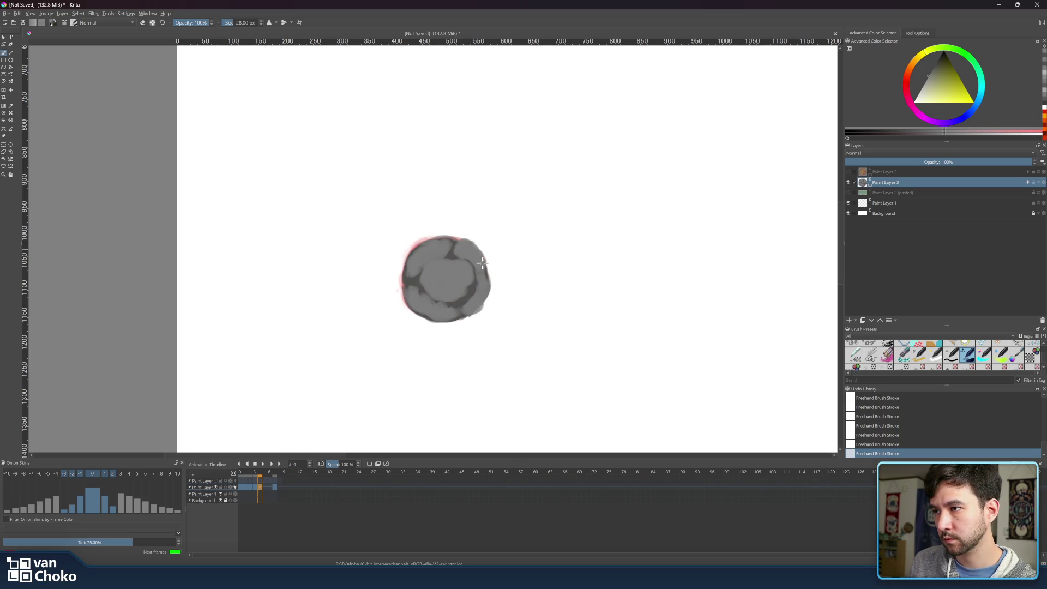
{"action": "mouse_move", "coordinate": [482, 252]}
{"action": "left_mouse_down"}
{"action": "mouse_move", "coordinate": [477, 276]}
{"action": "mouse_move", "coordinate": [461, 287]}
{"action": "left_mouse_up"}
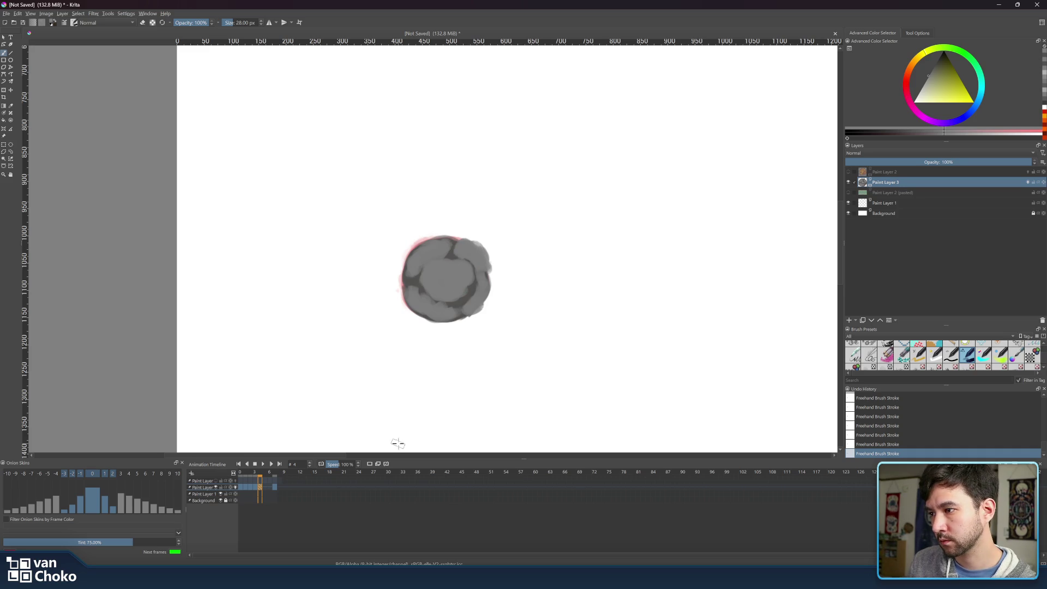
{"action": "left_click_drag", "start_coordinate": [264, 471], "coordinate": [258, 475]}
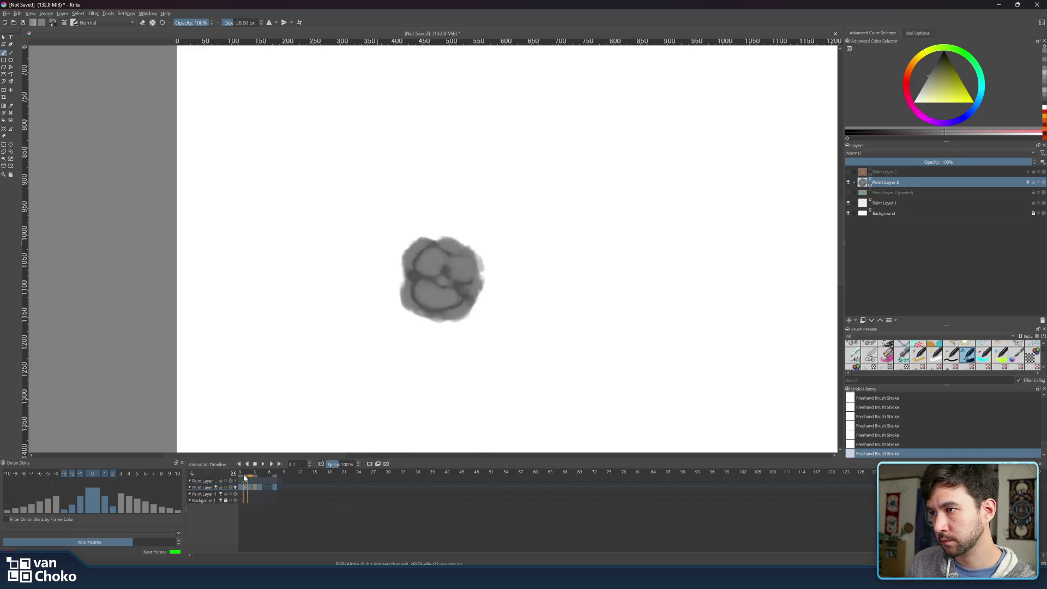
{"action": "mouse_move", "coordinate": [243, 480]}
{"action": "left_mouse_down"}
{"action": "mouse_move", "coordinate": [265, 481]}
{"action": "mouse_move", "coordinate": [264, 472]}
{"action": "left_mouse_up"}
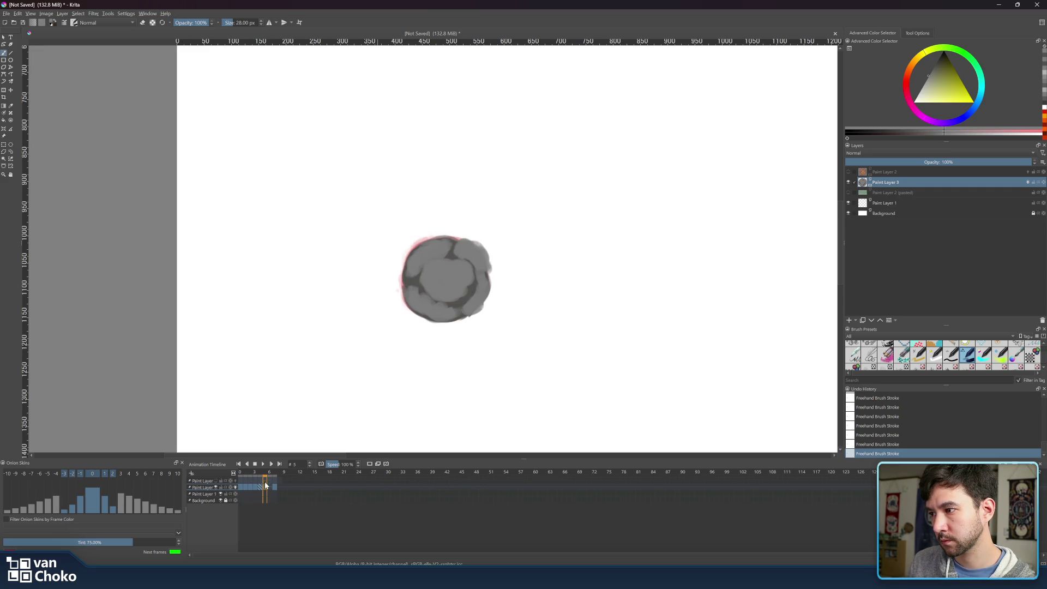
{"action": "right_click", "coordinate": [265, 489]}
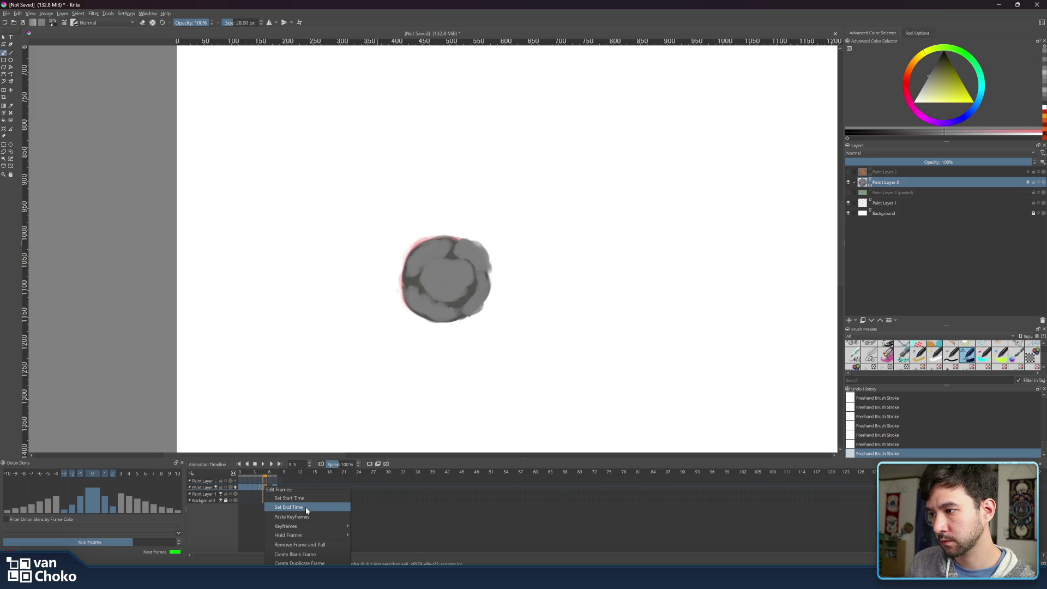
Add a blank frame 5 and paint a dark grey patch over the onion skin's top.
{"action": "left_click", "coordinate": [307, 550]}
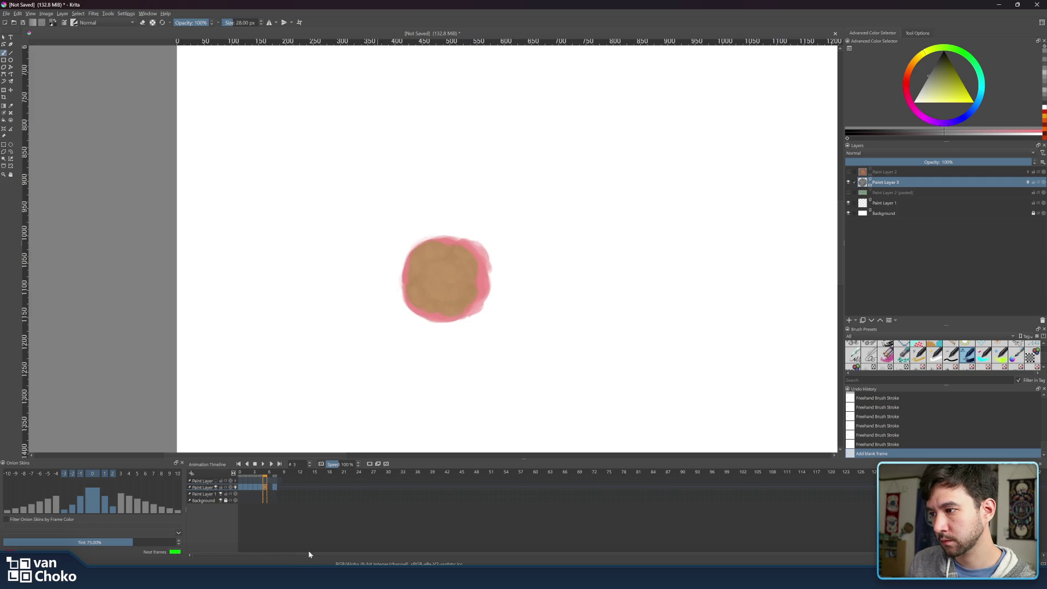
{"action": "left_click", "coordinate": [260, 474]}
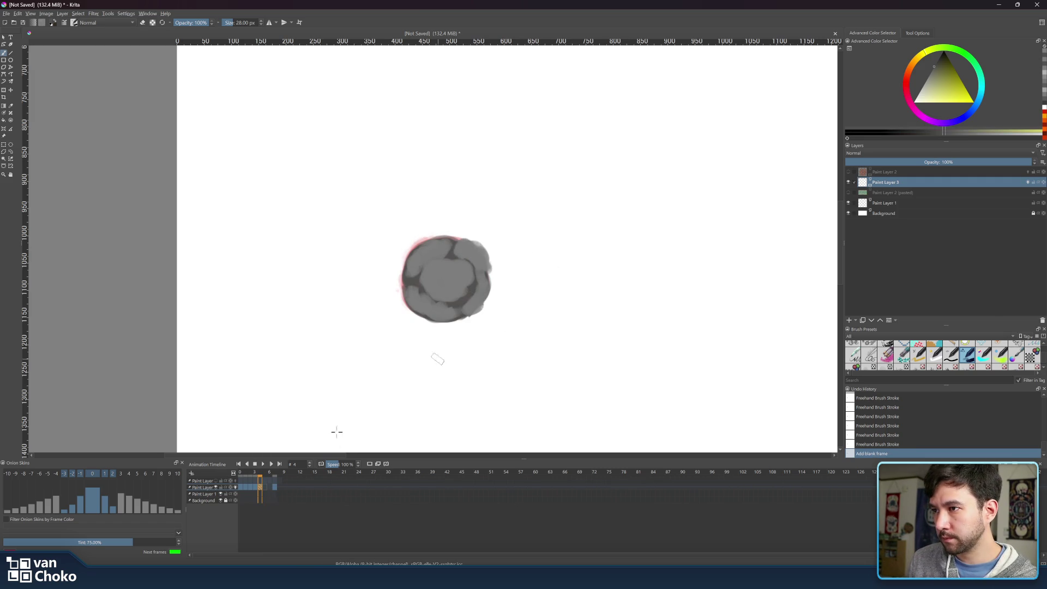
{"action": "left_click", "coordinate": [264, 475]}
{"action": "mouse_move", "coordinate": [452, 252]}
{"action": "left_mouse_down"}
{"action": "mouse_move", "coordinate": [439, 245]}
{"action": "mouse_move", "coordinate": [461, 245]}
{"action": "mouse_move", "coordinate": [479, 288]}
{"action": "mouse_move", "coordinate": [445, 314]}
{"action": "mouse_move", "coordinate": [417, 305]}
{"action": "mouse_move", "coordinate": [428, 311]}
{"action": "mouse_move", "coordinate": [410, 258]}
{"action": "mouse_move", "coordinate": [444, 242]}
{"action": "mouse_move", "coordinate": [412, 264]}
{"action": "mouse_move", "coordinate": [409, 284]}
{"action": "mouse_move", "coordinate": [425, 301]}
{"action": "mouse_move", "coordinate": [468, 301]}
{"action": "mouse_move", "coordinate": [476, 277]}
{"action": "mouse_move", "coordinate": [480, 289]}
{"action": "mouse_move", "coordinate": [458, 308]}
{"action": "mouse_move", "coordinate": [444, 307]}
{"action": "mouse_move", "coordinate": [483, 283]}
{"action": "mouse_move", "coordinate": [469, 258]}
{"action": "mouse_move", "coordinate": [463, 292]}
{"action": "mouse_move", "coordinate": [459, 276]}
{"action": "mouse_move", "coordinate": [447, 287]}
{"action": "mouse_move", "coordinate": [423, 262]}
{"action": "mouse_move", "coordinate": [434, 291]}
{"action": "mouse_move", "coordinate": [456, 264]}
{"action": "left_mouse_up"}
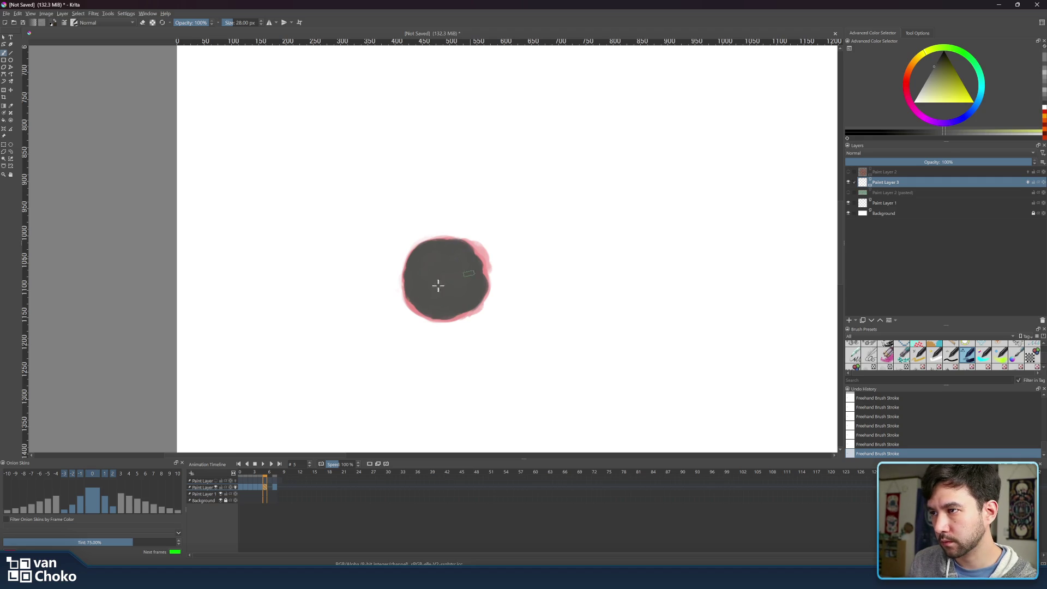
Undo the stray highlight strokes on frame 5 and paint grey over the blob's orange centre.
{"action": "left_click", "coordinate": [260, 474]}
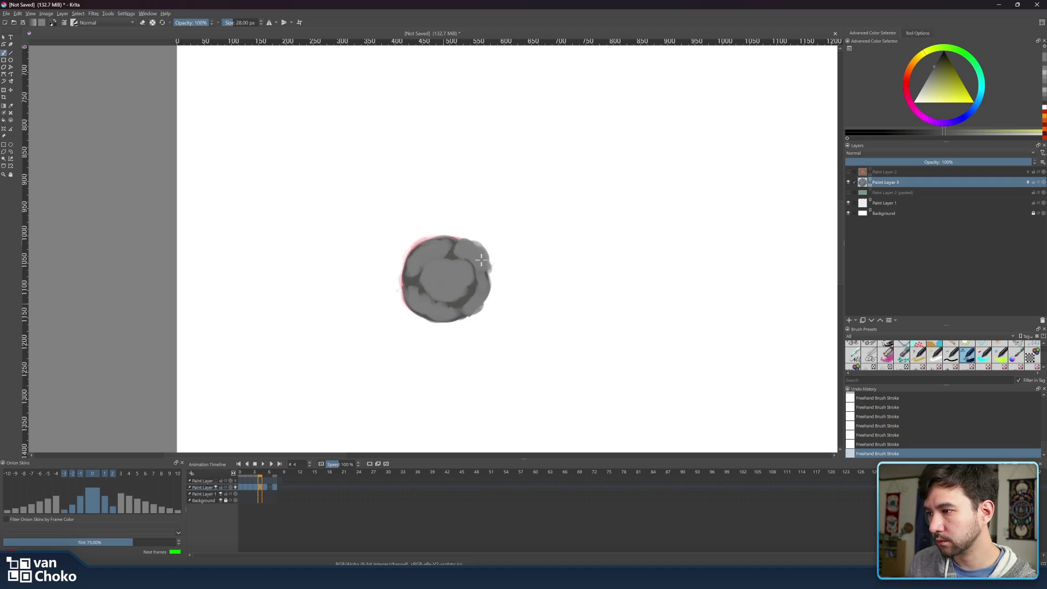
{"action": "double_click", "coordinate": [268, 466]}
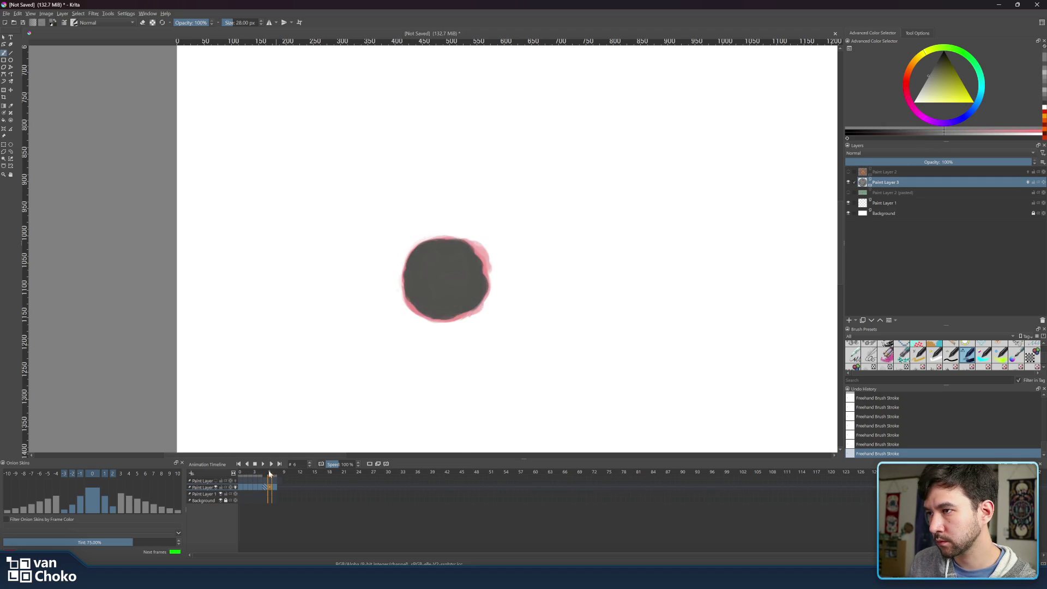
{"action": "mouse_move", "coordinate": [436, 272]}
{"action": "left_mouse_down"}
{"action": "mouse_move", "coordinate": [425, 284]}
{"action": "mouse_move", "coordinate": [440, 277]}
{"action": "left_mouse_up"}
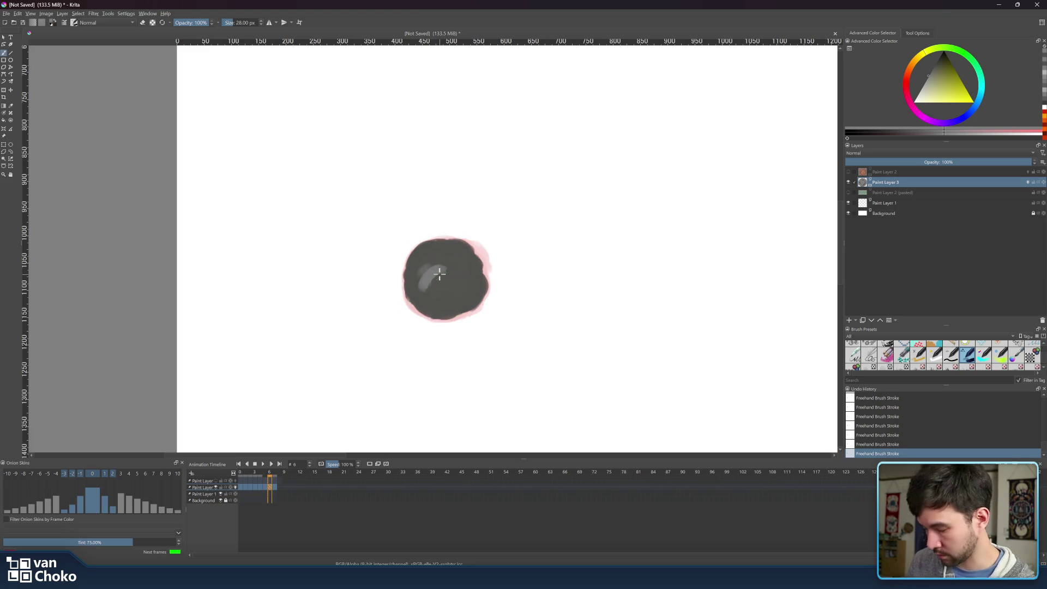
{"action": "key", "text": "ctrl+z"}
{"action": "key", "text": "ctrl+z"}
{"action": "key", "text": "ctrl+z"}
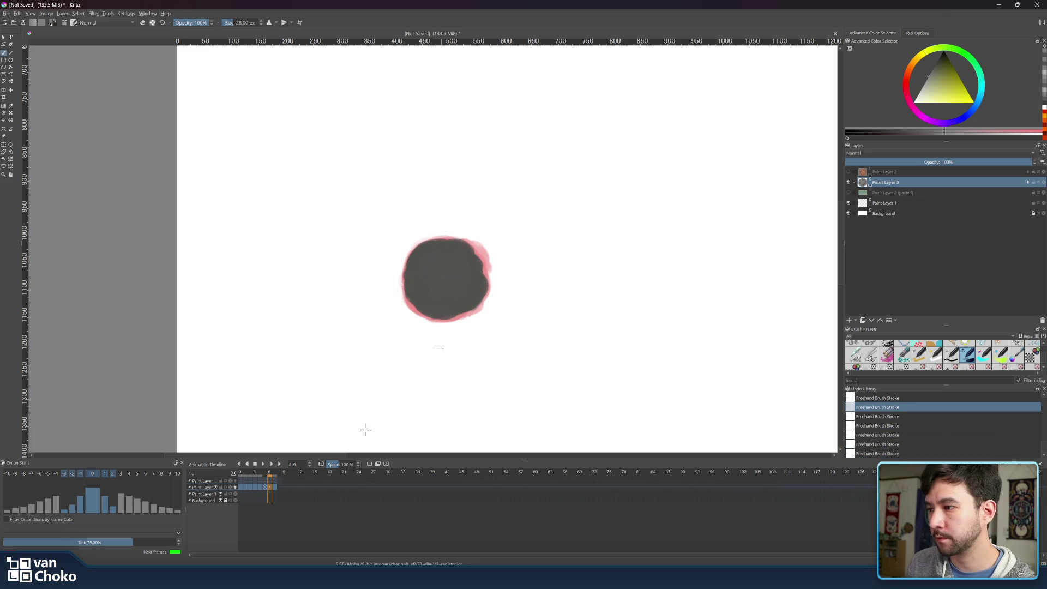
{"action": "key", "text": "ctrl+z"}
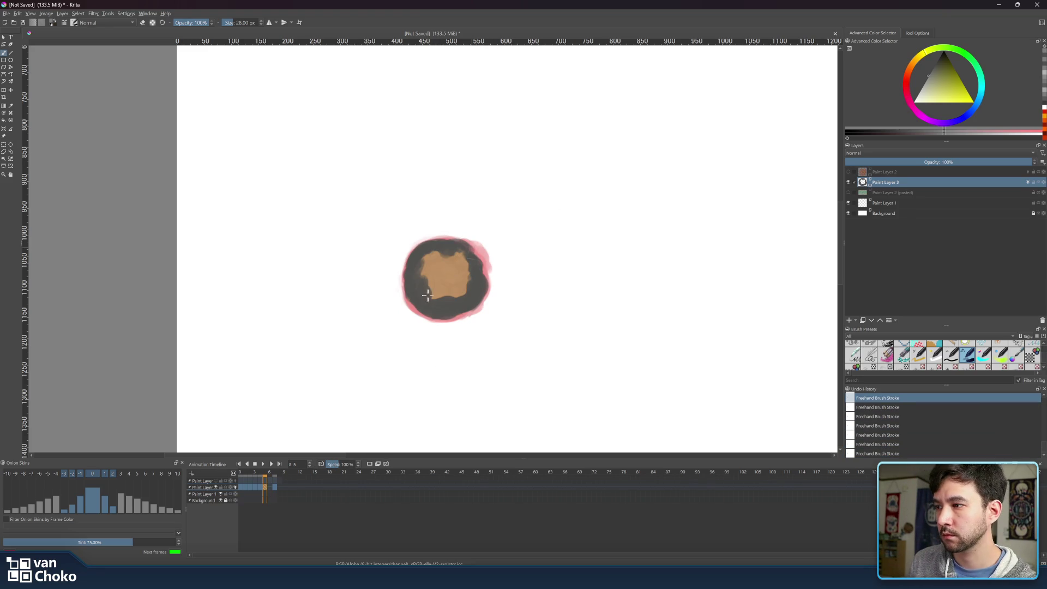
{"action": "mouse_move", "coordinate": [444, 274]}
{"action": "left_mouse_down"}
{"action": "mouse_move", "coordinate": [436, 289]}
{"action": "mouse_move", "coordinate": [463, 283]}
{"action": "mouse_move", "coordinate": [428, 282]}
{"action": "mouse_move", "coordinate": [436, 273]}
{"action": "mouse_move", "coordinate": [449, 284]}
{"action": "mouse_move", "coordinate": [420, 281]}
{"action": "mouse_move", "coordinate": [427, 269]}
{"action": "mouse_move", "coordinate": [458, 267]}
{"action": "mouse_move", "coordinate": [466, 281]}
{"action": "mouse_move", "coordinate": [455, 266]}
{"action": "left_mouse_up"}
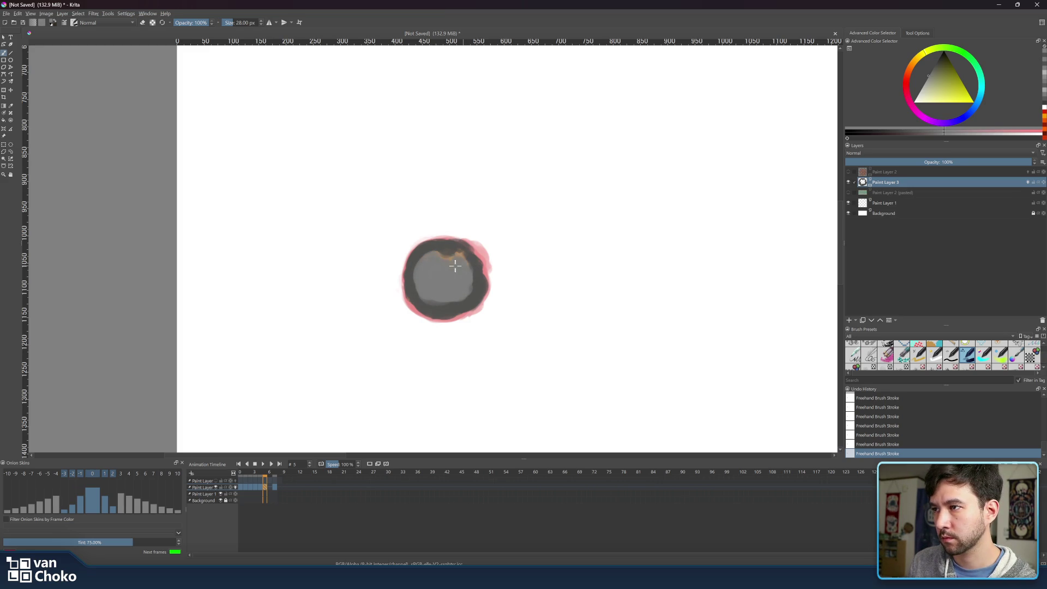
{"action": "left_click", "coordinate": [474, 277], "text": "ctrl"}
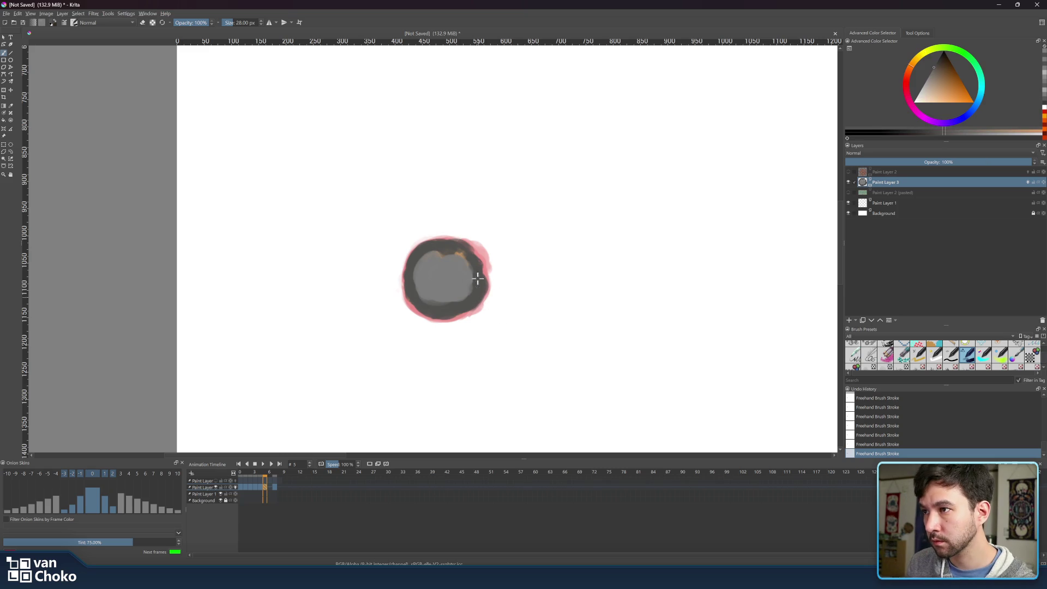
Cover frame 5's orange top patch and darken the centre's upper-left, checking against frame 7.
{"action": "mouse_move", "coordinate": [467, 258]}
{"action": "left_mouse_down"}
{"action": "mouse_move", "coordinate": [445, 244]}
{"action": "mouse_move", "coordinate": [429, 249]}
{"action": "left_mouse_up"}
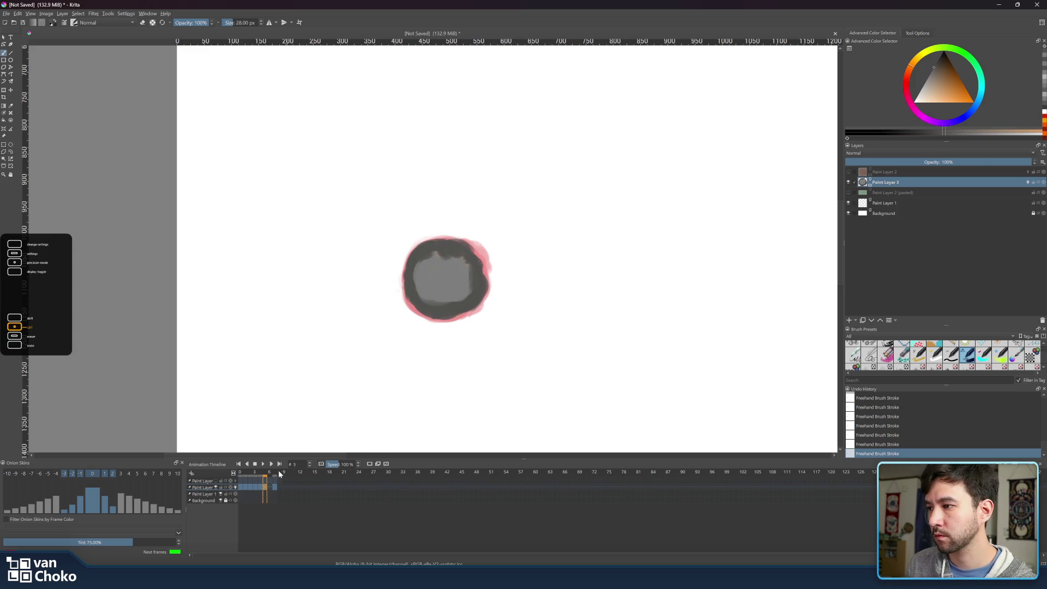
{"action": "left_click", "coordinate": [275, 476]}
{"action": "left_click", "coordinate": [265, 475]}
{"action": "mouse_move", "coordinate": [434, 254]}
{"action": "left_mouse_down"}
{"action": "mouse_move", "coordinate": [411, 278]}
{"action": "mouse_move", "coordinate": [426, 259]}
{"action": "mouse_move", "coordinate": [419, 306]}
{"action": "mouse_move", "coordinate": [473, 296]}
{"action": "left_mouse_up"}
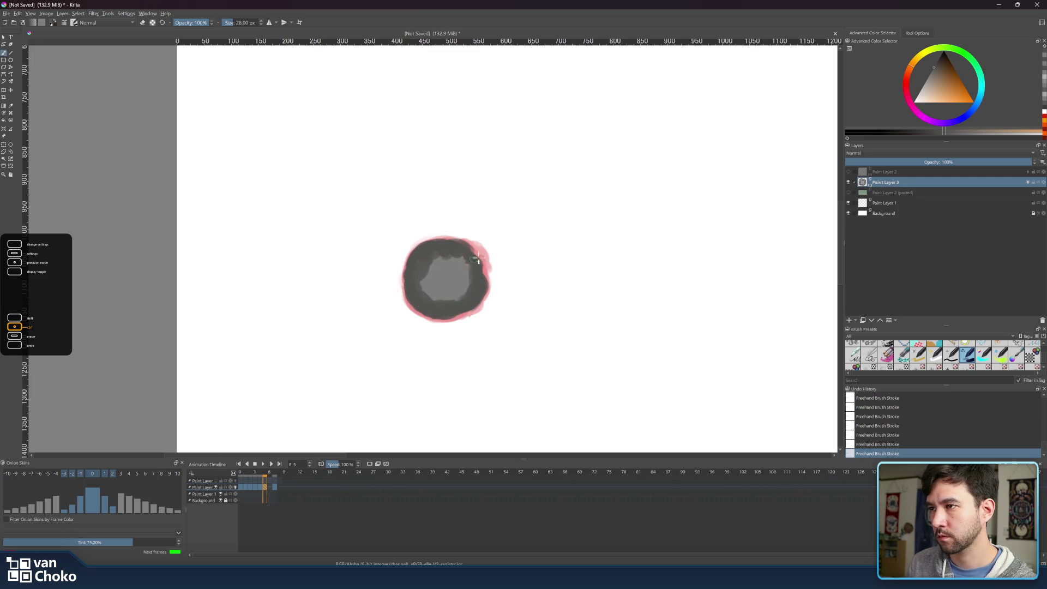
Paint sampled lighter grey over the ring's upper-left, comparing frame 5 with frames 6 and 7.
{"action": "left_click", "coordinate": [447, 276], "text": "ctrl"}
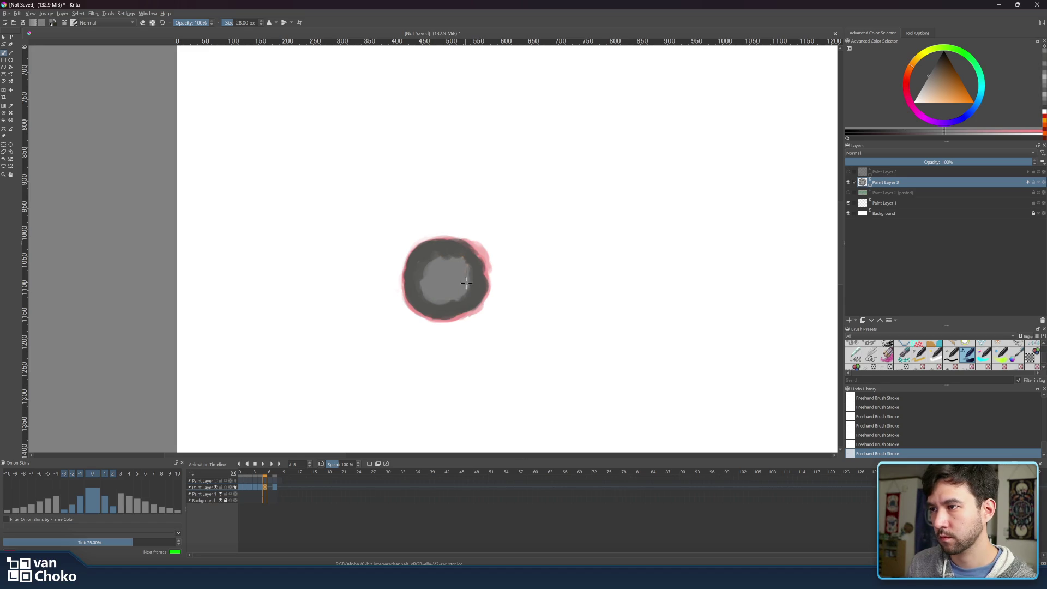
{"action": "mouse_move", "coordinate": [442, 246]}
{"action": "left_mouse_down"}
{"action": "mouse_move", "coordinate": [417, 252]}
{"action": "mouse_move", "coordinate": [453, 246]}
{"action": "mouse_move", "coordinate": [431, 252]}
{"action": "mouse_move", "coordinate": [413, 297]}
{"action": "mouse_move", "coordinate": [439, 314]}
{"action": "mouse_move", "coordinate": [411, 289]}
{"action": "mouse_move", "coordinate": [447, 310]}
{"action": "mouse_move", "coordinate": [482, 292]}
{"action": "mouse_move", "coordinate": [475, 301]}
{"action": "mouse_move", "coordinate": [478, 267]}
{"action": "mouse_move", "coordinate": [460, 242]}
{"action": "left_mouse_up"}
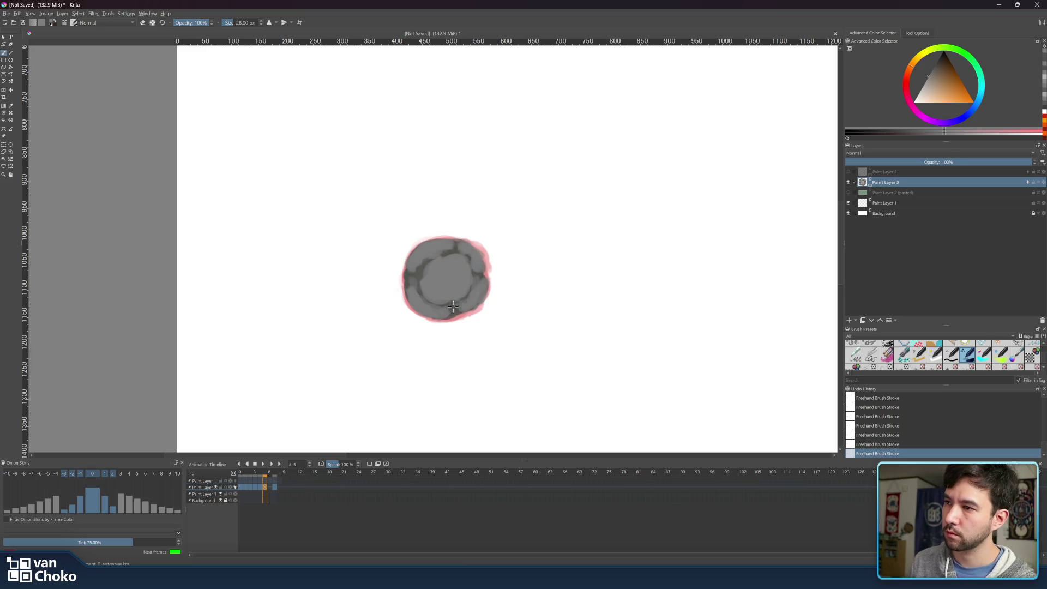
{"action": "left_click", "coordinate": [270, 473]}
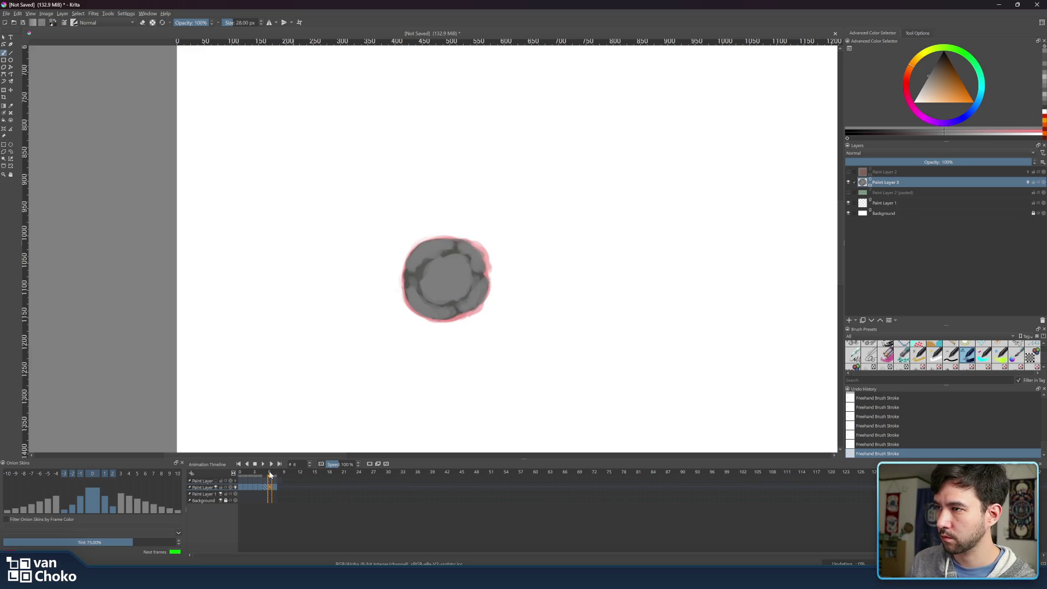
{"action": "left_click", "coordinate": [264, 472]}
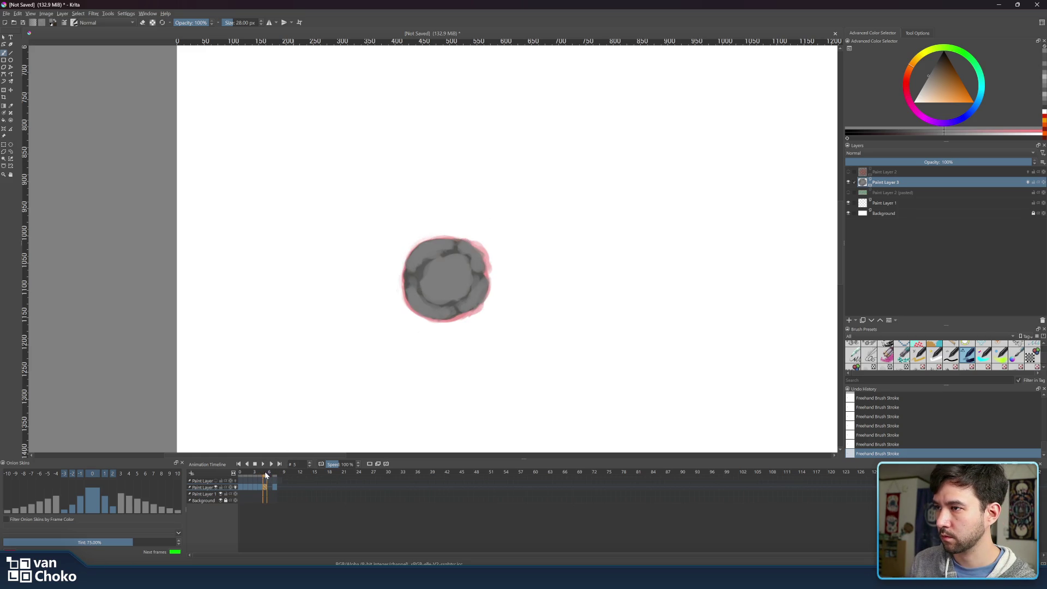
{"action": "left_click", "coordinate": [275, 475]}
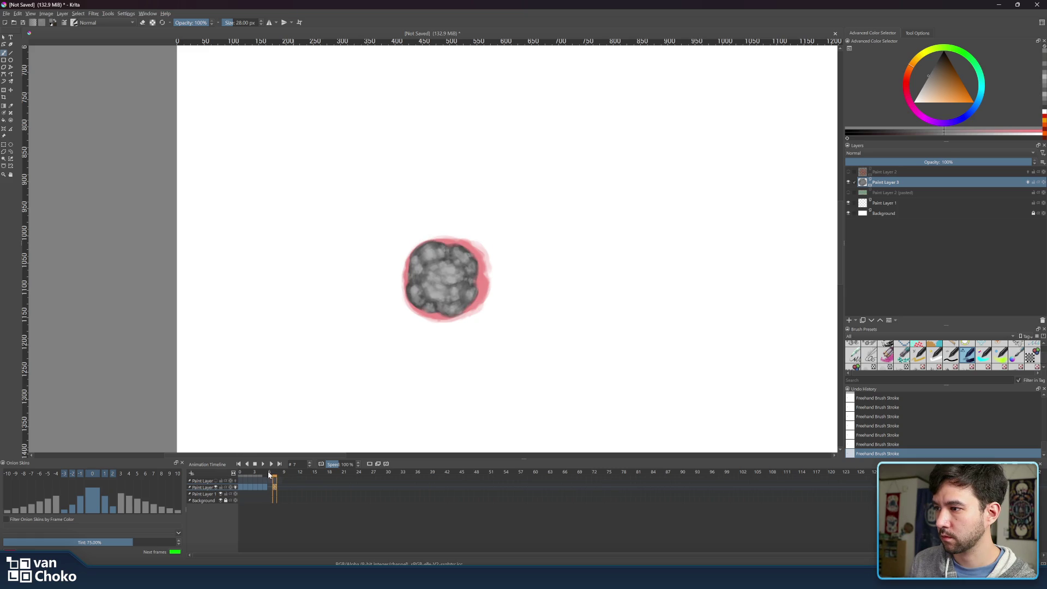
{"action": "left_click", "coordinate": [265, 473]}
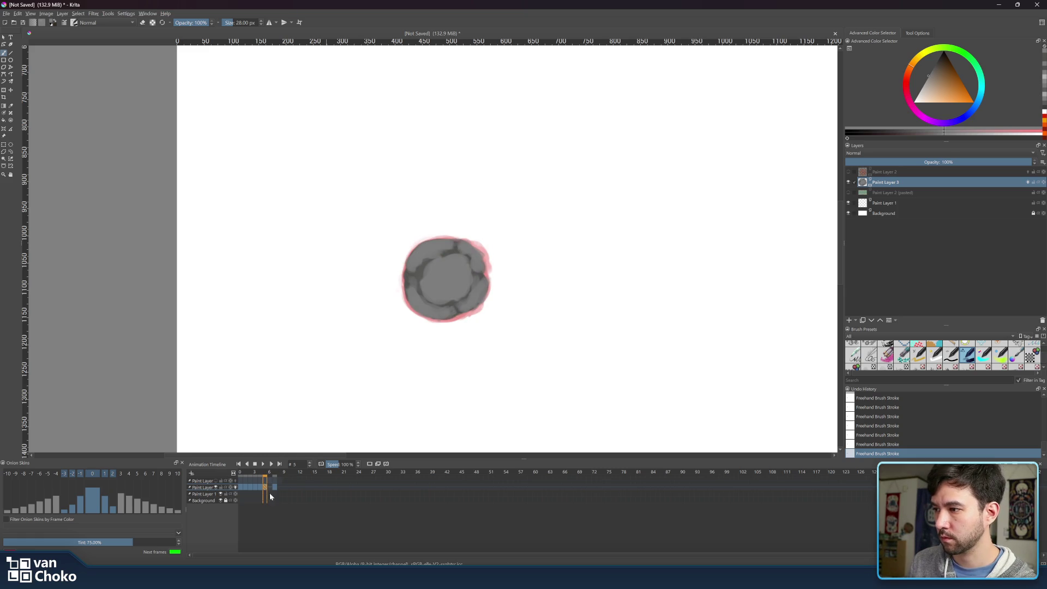
Create a blank frame 6 and adjust the paint colour using frame 5 as reference.
{"action": "right_click", "coordinate": [269, 486]}
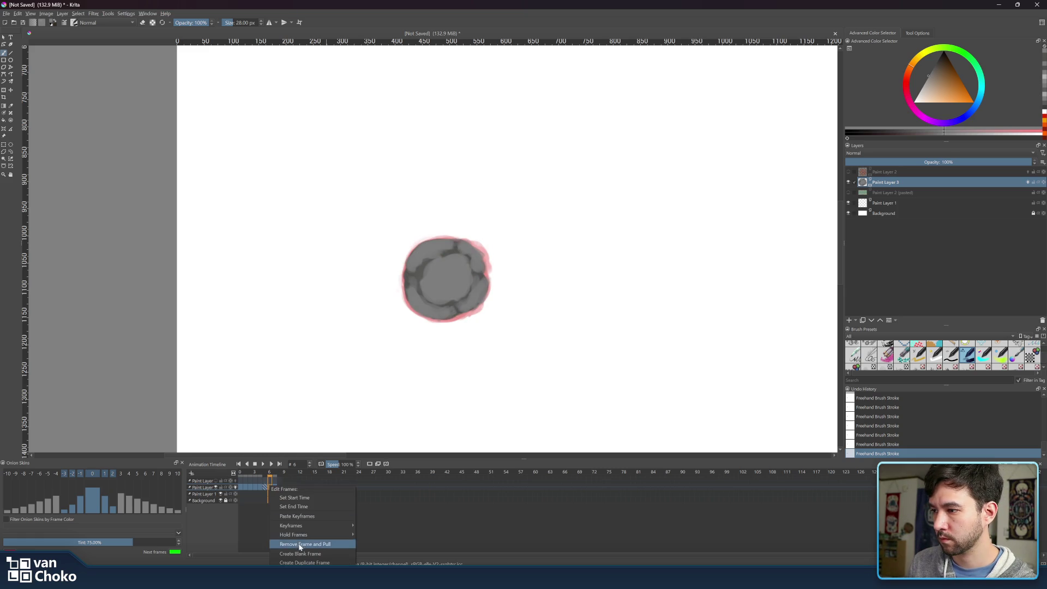
{"action": "mouse_move", "coordinate": [297, 526]}
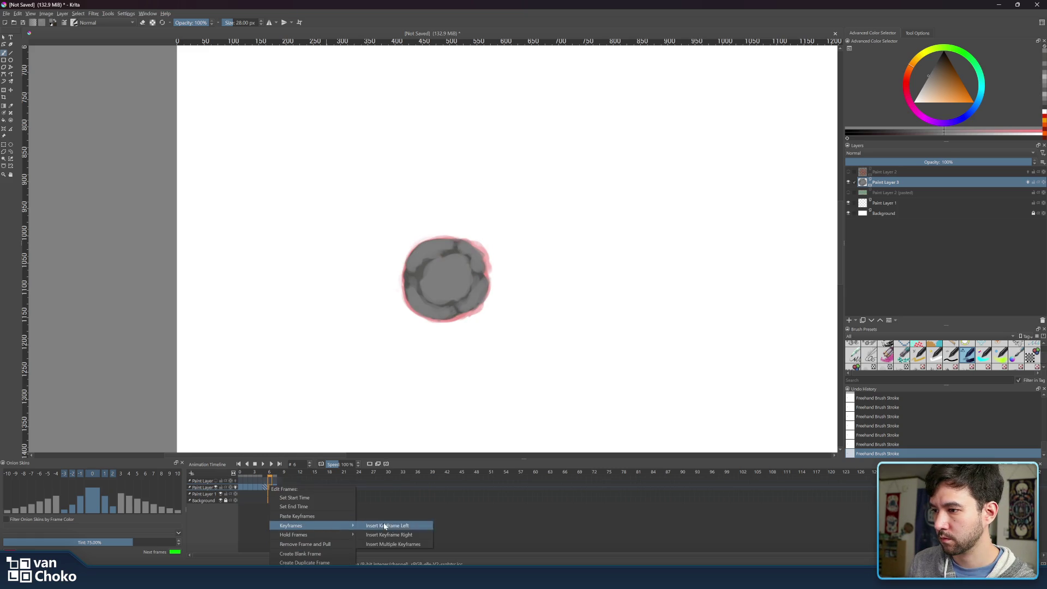
{"action": "left_click", "coordinate": [317, 555]}
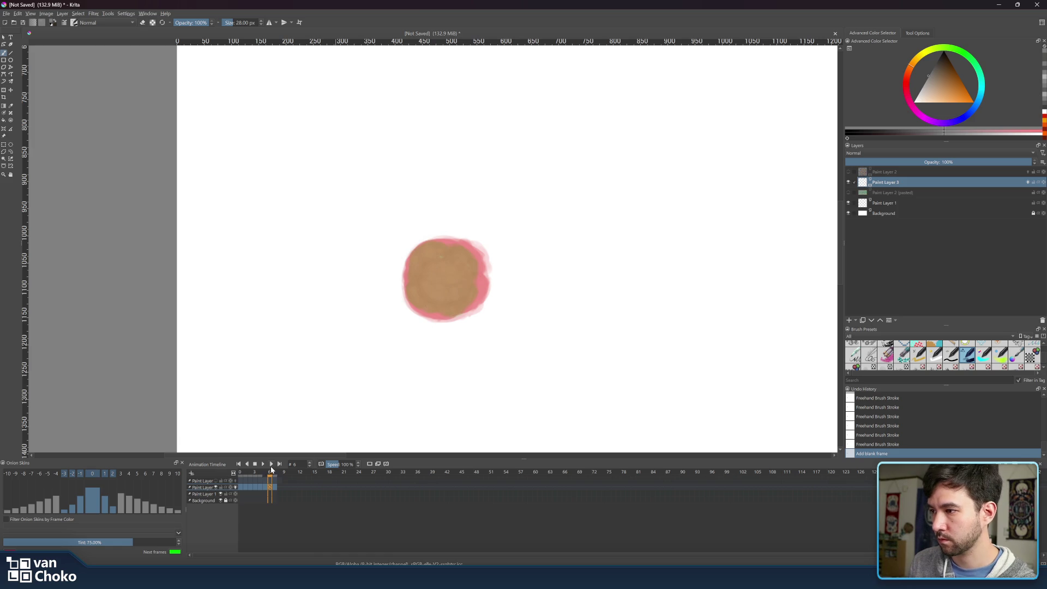
{"action": "left_click", "coordinate": [266, 469]}
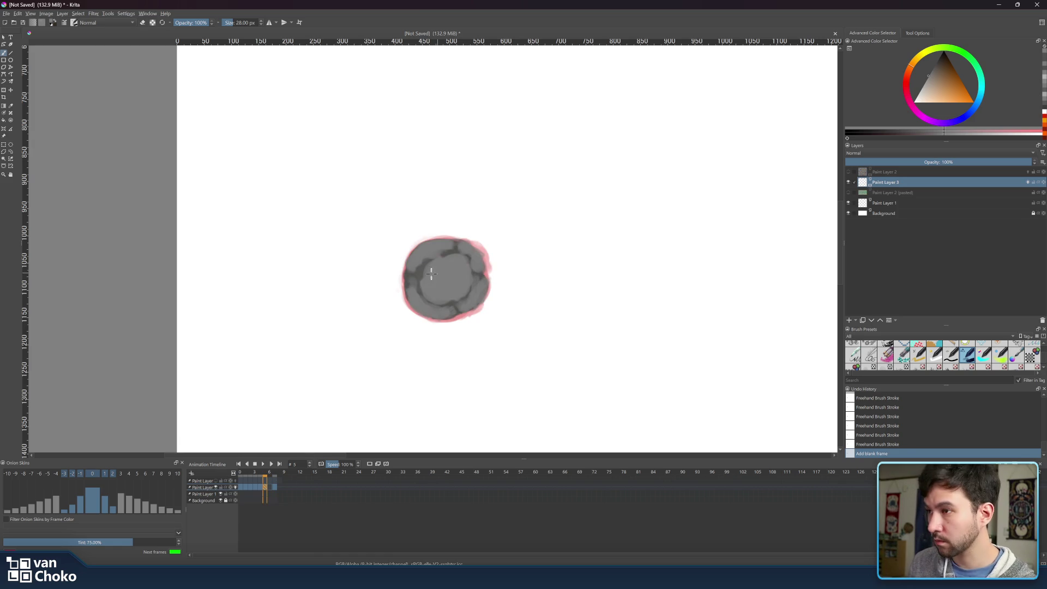
{"action": "left_click_drag", "start_coordinate": [306, 412], "coordinate": [318, 416]}
{"action": "left_click", "coordinate": [272, 473]}
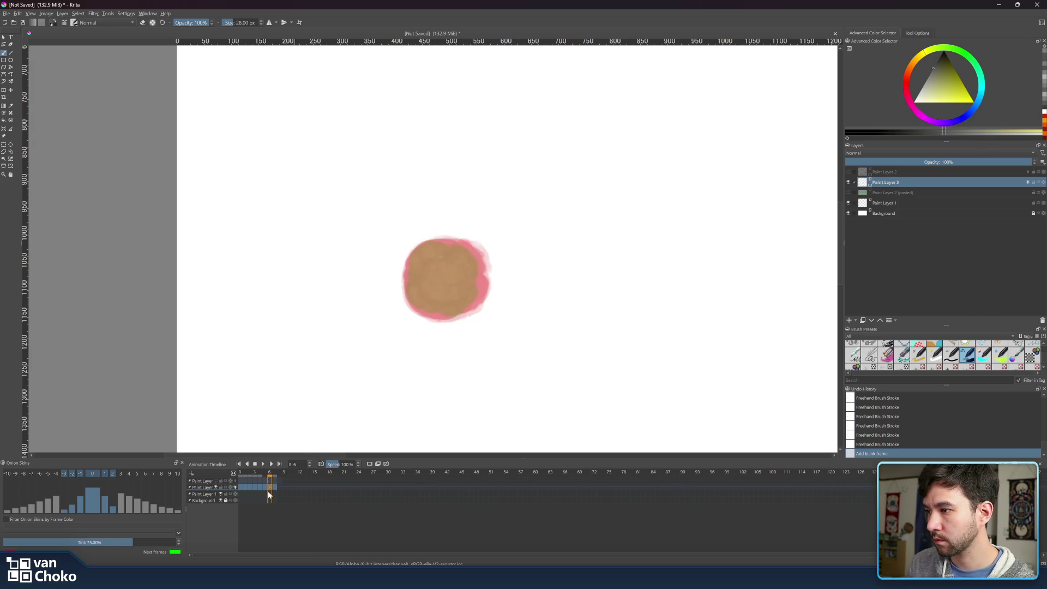
Paint frame 6's dark blob, darken its upper right, and undo a bad stroke.
{"action": "mouse_move", "coordinate": [458, 257]}
{"action": "left_mouse_down"}
{"action": "mouse_move", "coordinate": [475, 272]}
{"action": "mouse_move", "coordinate": [453, 248]}
{"action": "mouse_move", "coordinate": [409, 256]}
{"action": "mouse_move", "coordinate": [419, 281]}
{"action": "mouse_move", "coordinate": [410, 300]}
{"action": "mouse_move", "coordinate": [420, 289]}
{"action": "mouse_move", "coordinate": [440, 313]}
{"action": "mouse_move", "coordinate": [457, 309]}
{"action": "mouse_move", "coordinate": [483, 290]}
{"action": "mouse_move", "coordinate": [475, 263]}
{"action": "mouse_move", "coordinate": [469, 294]}
{"action": "mouse_move", "coordinate": [425, 281]}
{"action": "mouse_move", "coordinate": [439, 292]}
{"action": "mouse_move", "coordinate": [445, 278]}
{"action": "mouse_move", "coordinate": [462, 287]}
{"action": "mouse_move", "coordinate": [432, 249]}
{"action": "mouse_move", "coordinate": [421, 273]}
{"action": "left_mouse_up"}
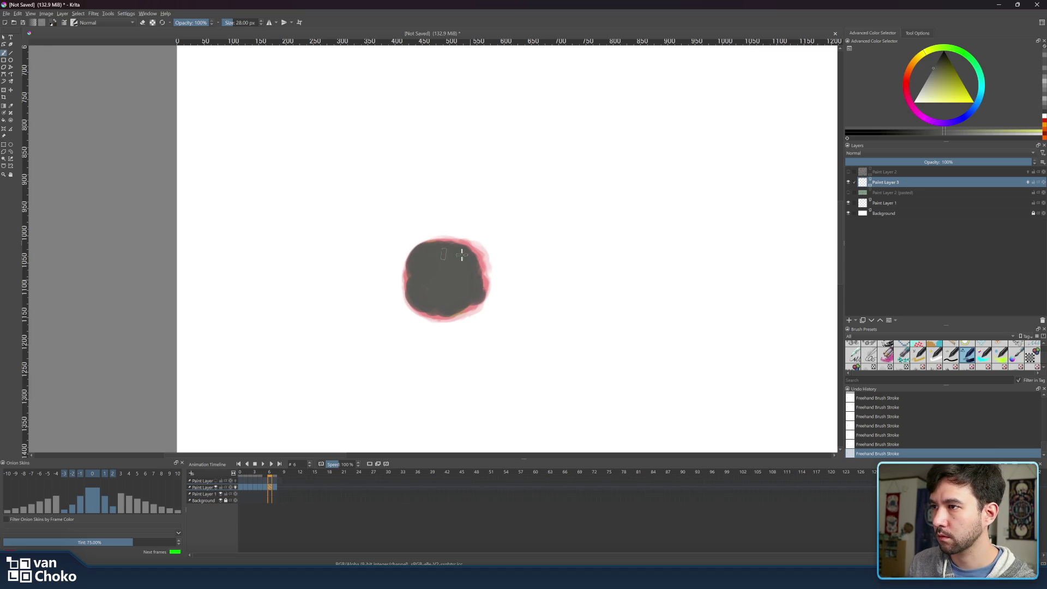
{"action": "left_click_drag", "start_coordinate": [471, 264], "coordinate": [434, 260]}
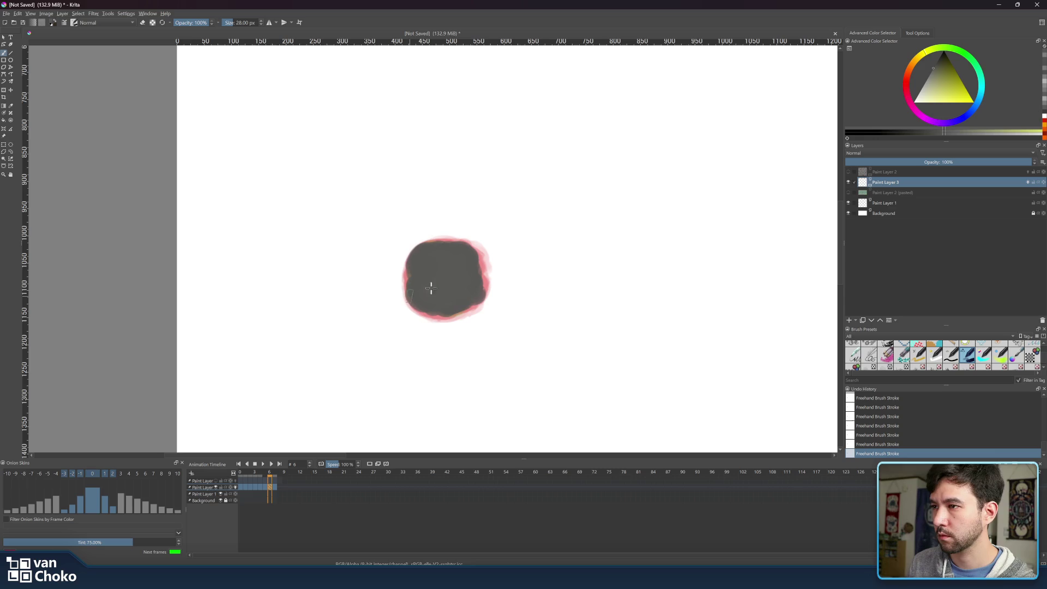
{"action": "left_click", "coordinate": [275, 478]}
{"action": "left_click", "coordinate": [269, 474]}
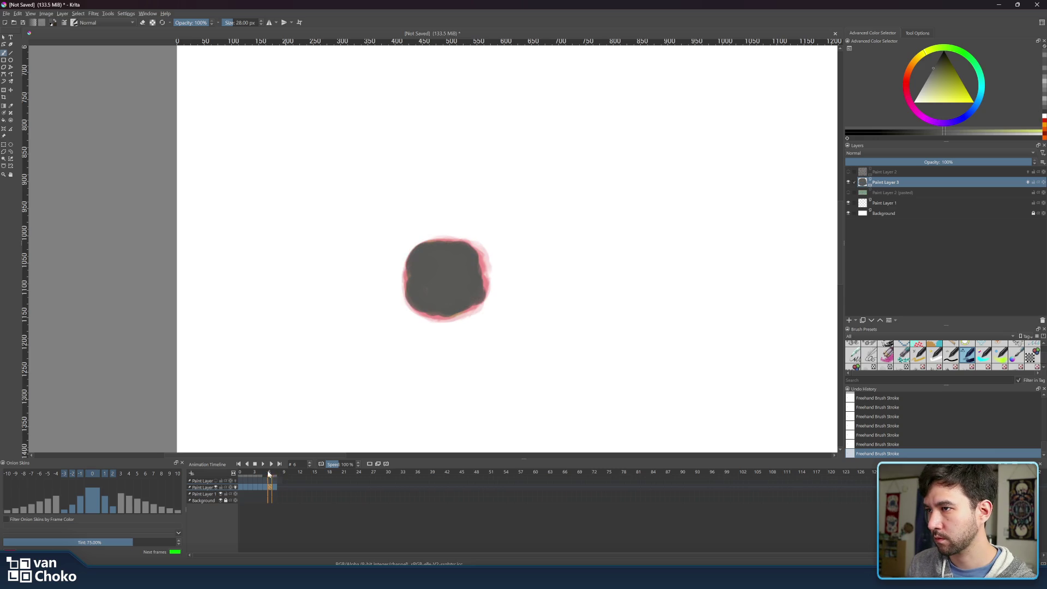
{"action": "key", "text": "e"}
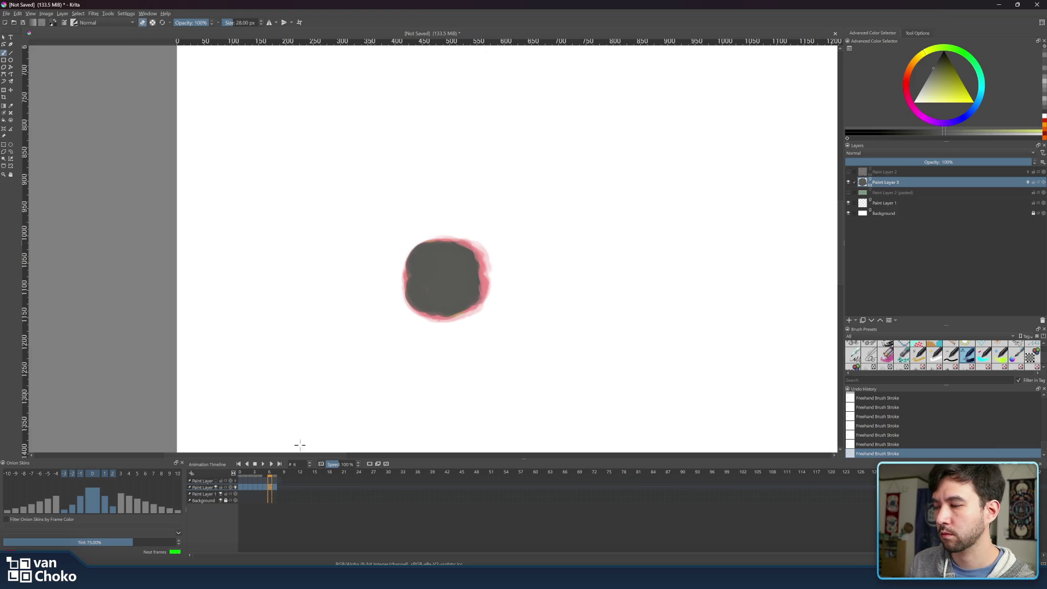
{"action": "left_click_drag", "start_coordinate": [275, 475], "coordinate": [271, 475]}
{"action": "left_click", "coordinate": [265, 474]}
{"action": "key", "text": "e"}
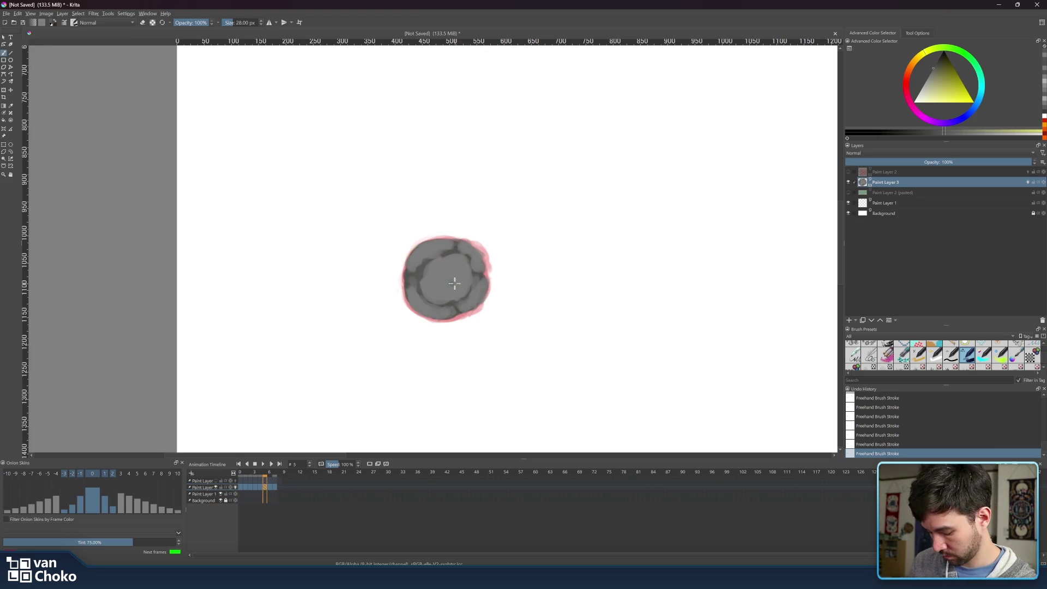
{"action": "key", "text": "ctrl+z"}
Sample a grey and lighten the middle and upper-left of frame 6's blob.
{"action": "left_click", "coordinate": [458, 267], "text": "ctrl"}
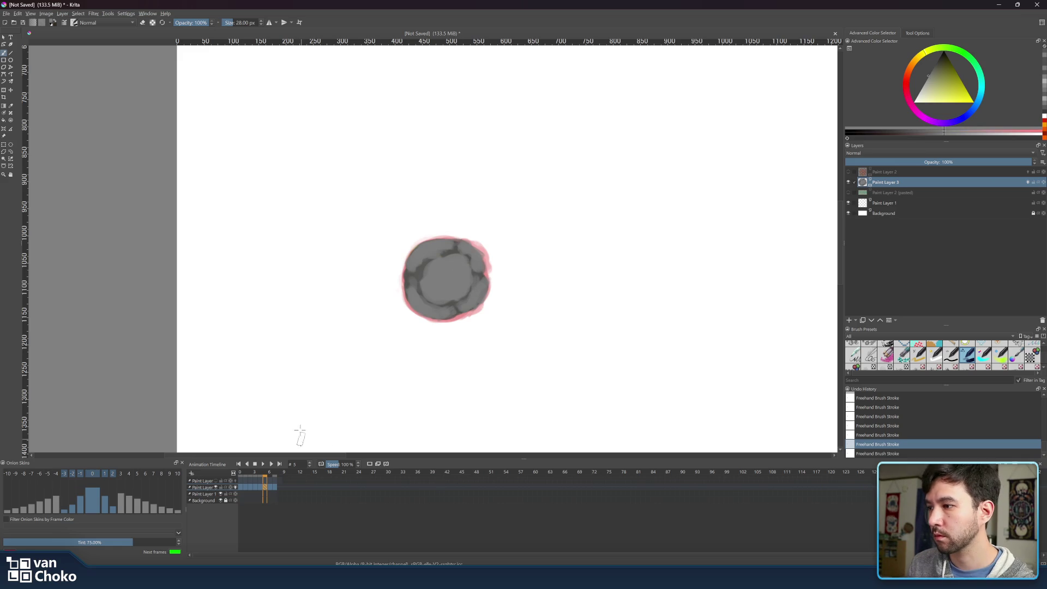
{"action": "left_click", "coordinate": [270, 474]}
{"action": "mouse_move", "coordinate": [439, 272]}
{"action": "left_mouse_down"}
{"action": "mouse_move", "coordinate": [436, 263]}
{"action": "mouse_move", "coordinate": [458, 282]}
{"action": "mouse_move", "coordinate": [423, 308]}
{"action": "mouse_move", "coordinate": [416, 280]}
{"action": "mouse_move", "coordinate": [444, 304]}
{"action": "left_mouse_up"}
{"action": "mouse_move", "coordinate": [415, 252]}
{"action": "left_mouse_down"}
{"action": "mouse_move", "coordinate": [419, 264]}
{"action": "mouse_move", "coordinate": [430, 248]}
{"action": "mouse_move", "coordinate": [453, 249]}
{"action": "mouse_move", "coordinate": [454, 305]}
{"action": "mouse_move", "coordinate": [475, 292]}
{"action": "left_mouse_up"}
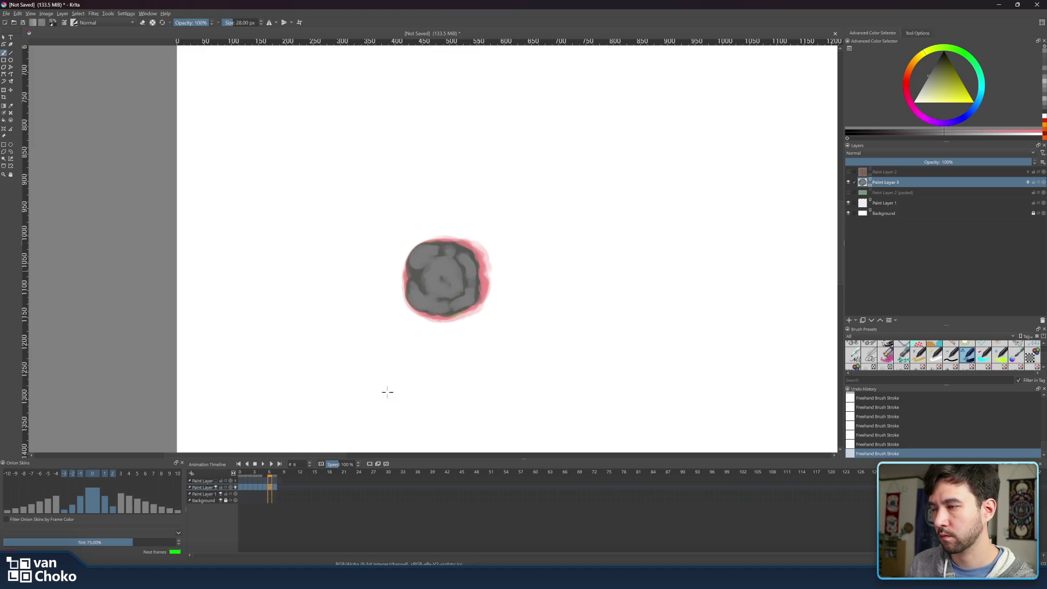
{"action": "key", "text": "Home"}
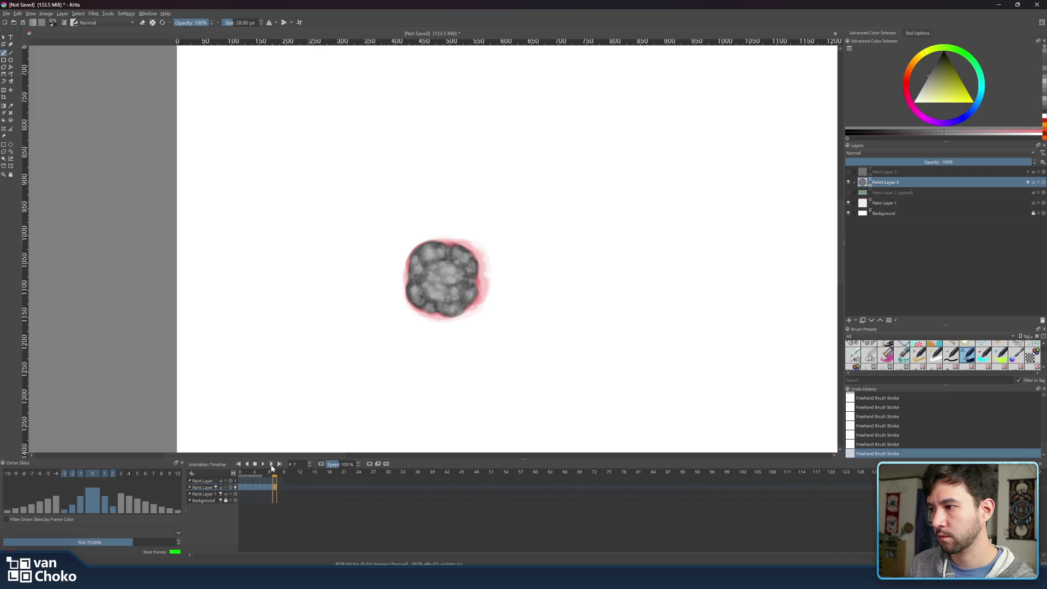
Play back the smoke animation, stop it, and scrub through the first few frames.
{"action": "left_click", "coordinate": [271, 464]}
{"action": "left_click", "coordinate": [263, 464]}
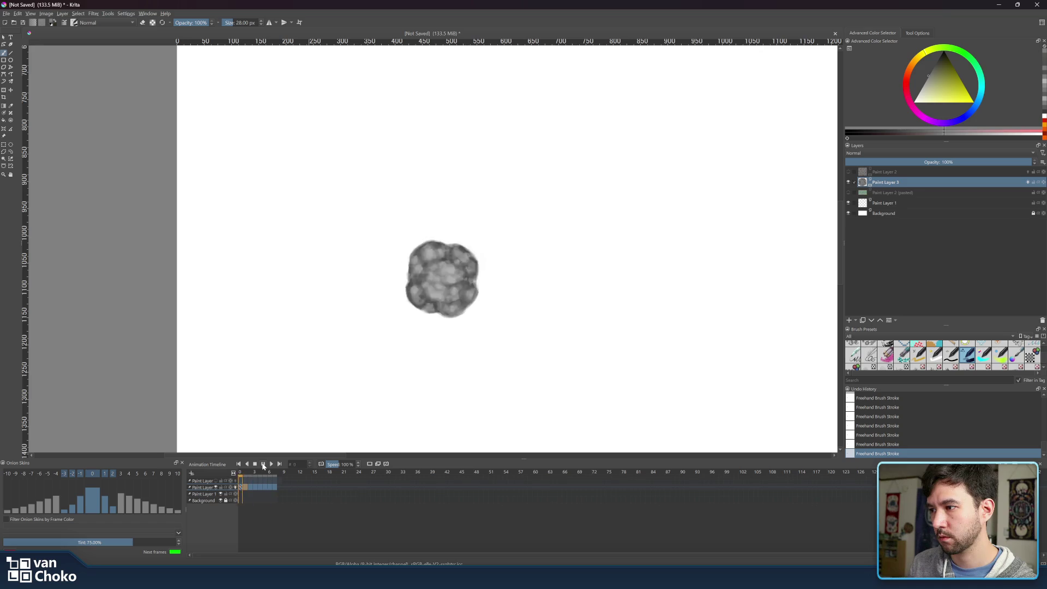
{"action": "left_click", "coordinate": [263, 467]}
{"action": "left_click", "coordinate": [241, 473]}
{"action": "mouse_move", "coordinate": [241, 473]}
{"action": "left_mouse_down"}
{"action": "mouse_move", "coordinate": [251, 472]}
{"action": "mouse_move", "coordinate": [240, 473]}
{"action": "left_mouse_up"}
On frame 1, sample grey and paint a dark mark over the blob's left interior.
{"action": "left_click", "coordinate": [244, 473]}
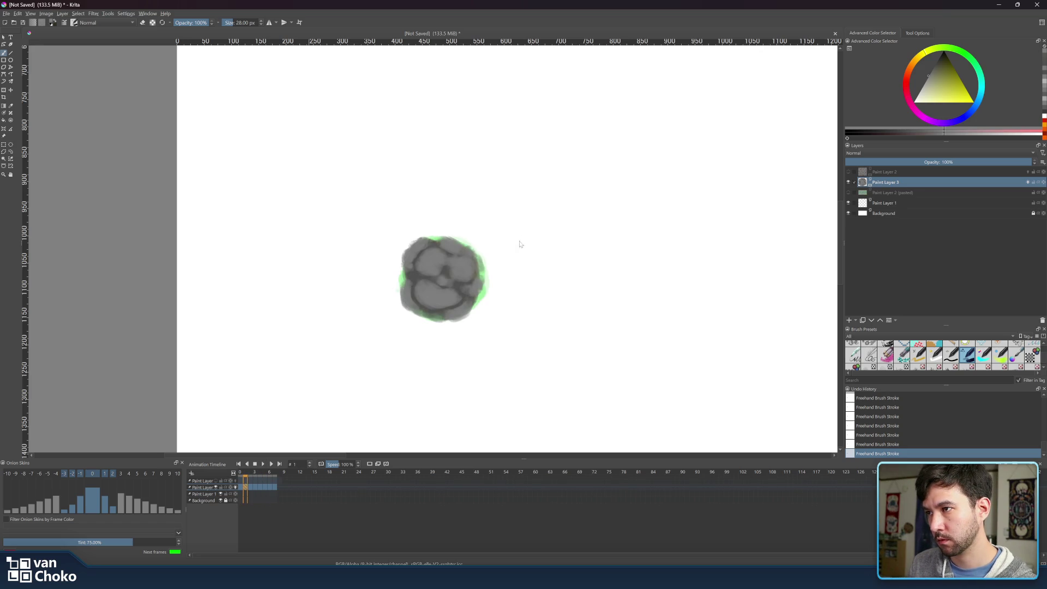
{"action": "left_click", "coordinate": [446, 263], "text": "ctrl"}
{"action": "mouse_move", "coordinate": [420, 254]}
{"action": "left_mouse_down"}
{"action": "mouse_move", "coordinate": [415, 264]}
{"action": "mouse_move", "coordinate": [468, 257]}
{"action": "mouse_move", "coordinate": [452, 306]}
{"action": "mouse_move", "coordinate": [419, 311]}
{"action": "mouse_move", "coordinate": [415, 279]}
{"action": "mouse_move", "coordinate": [417, 294]}
{"action": "mouse_move", "coordinate": [447, 306]}
{"action": "left_mouse_up"}
{"action": "left_click", "coordinate": [432, 281], "text": "ctrl"}
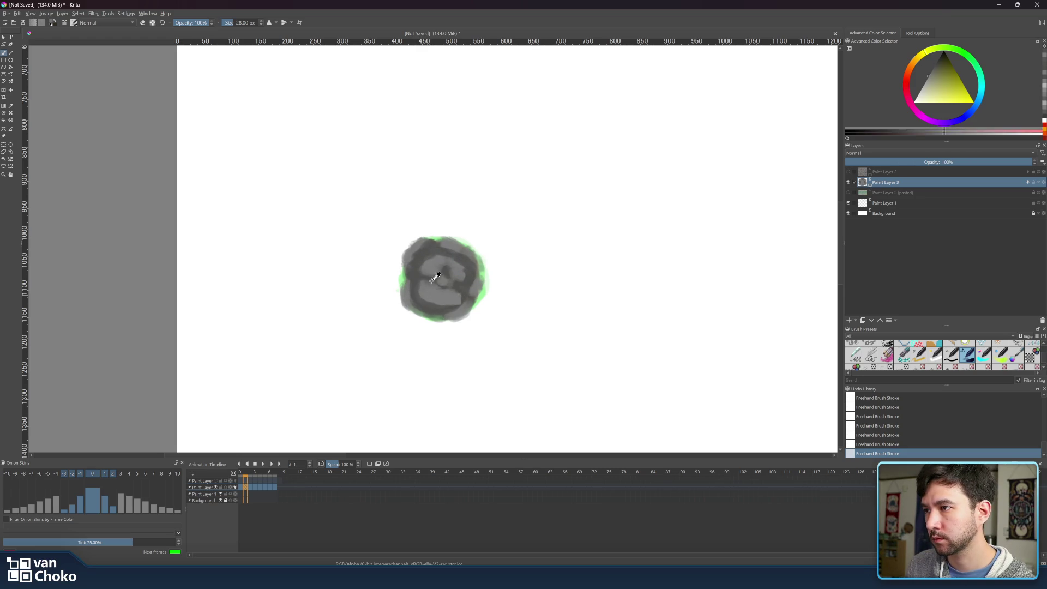